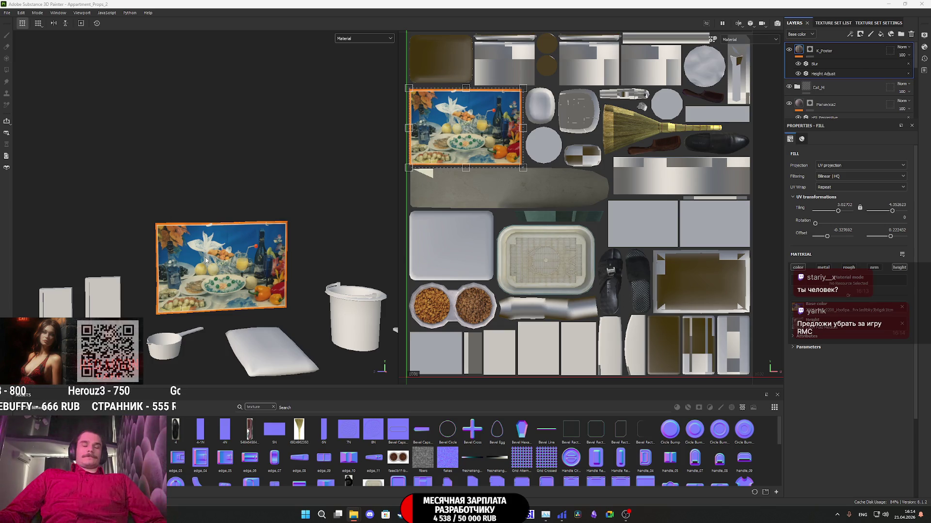
Step: Open the fabric photo IMG_1322.JPG in Photoshop, keeping its embedded colour profile
scroll(208, 261, "down", 3)
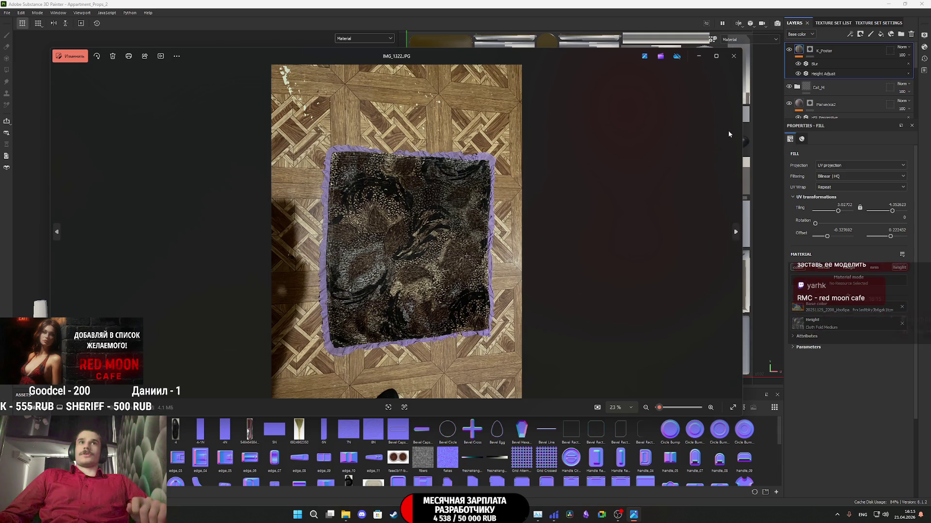
left_click(733, 55)
key("alt+Tab")
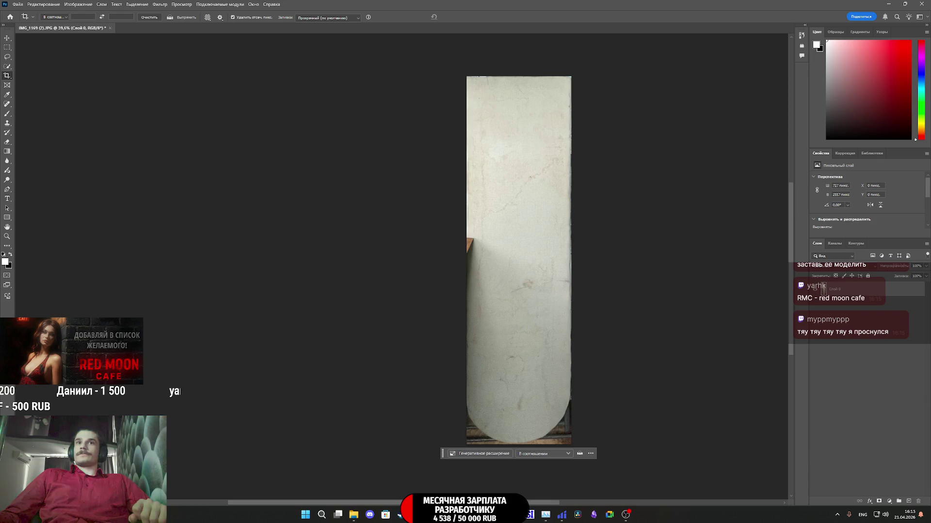
mouse_move(530, 514)
left_mouse_down()
mouse_move(727, 461)
mouse_move(865, 403)
mouse_move(843, 388)
left_mouse_up()
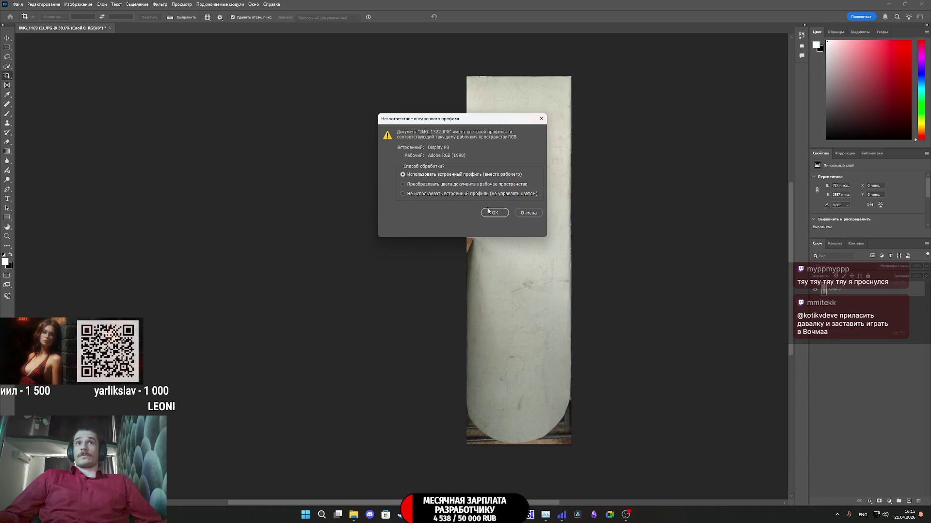
left_click(495, 214)
Step: Commit a crop frame and convert the locked background into a regular editable layer
left_click(463, 248)
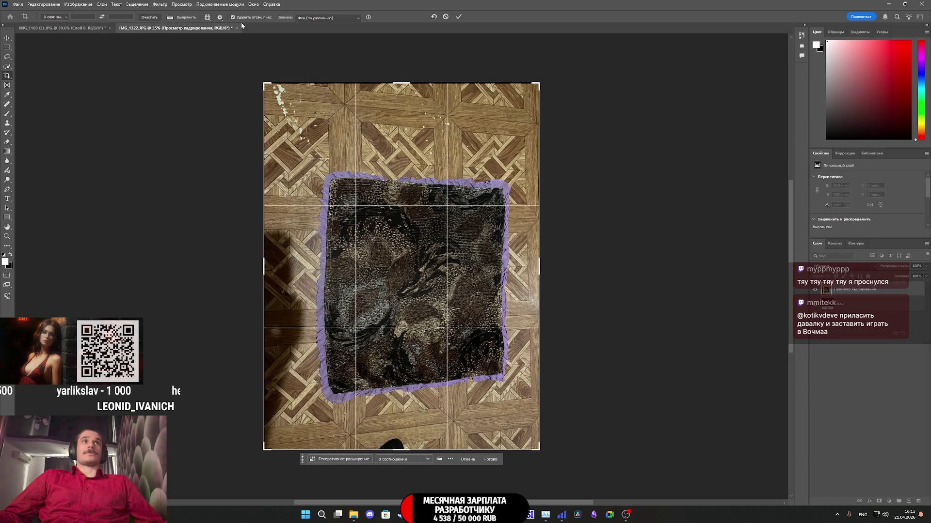
left_click(458, 17)
left_click(43, 4)
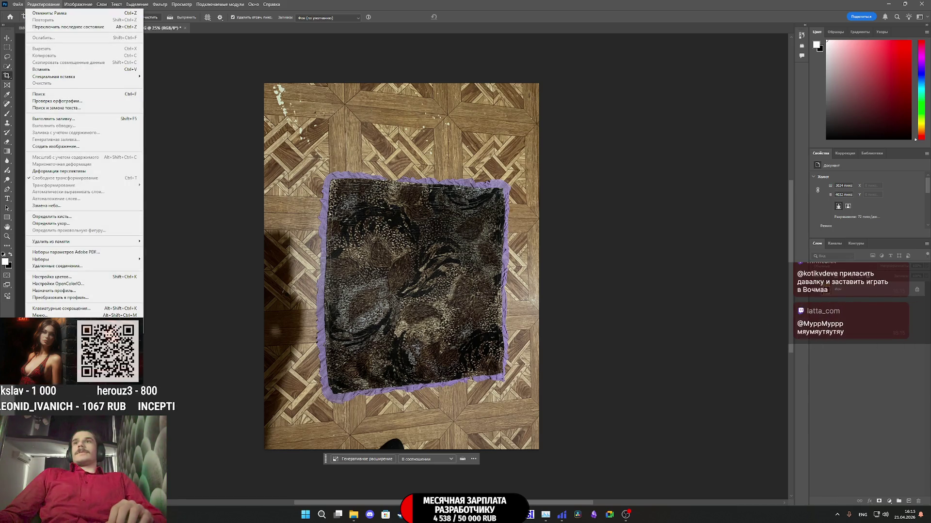
left_click(917, 291)
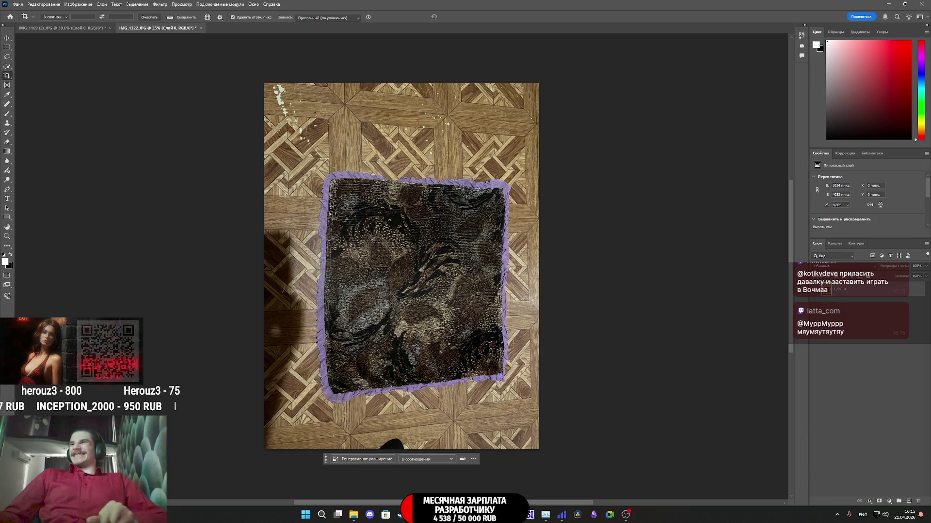
left_click(48, 5)
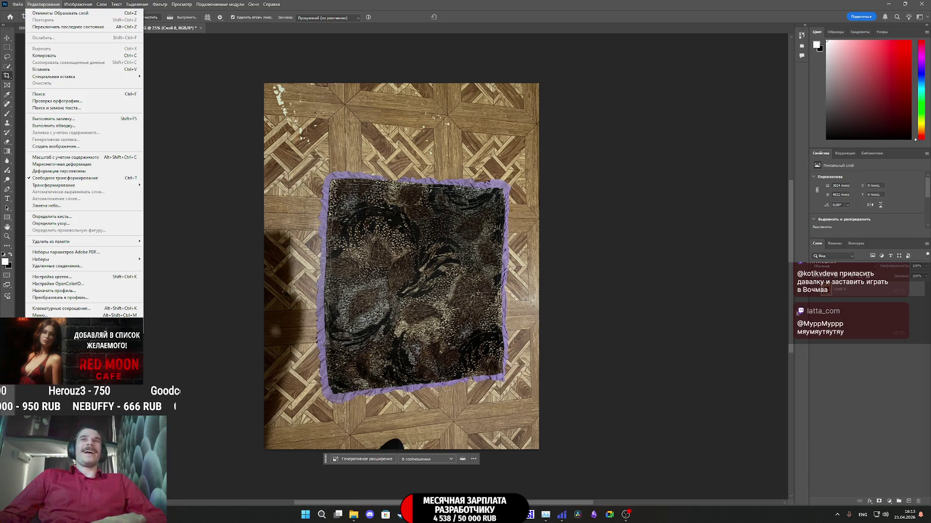
left_click(854, 292)
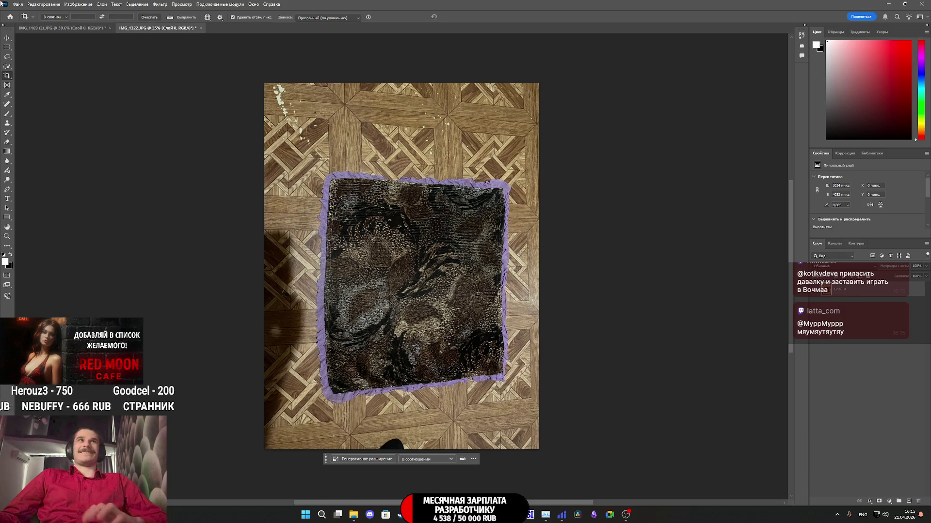
left_click(44, 5)
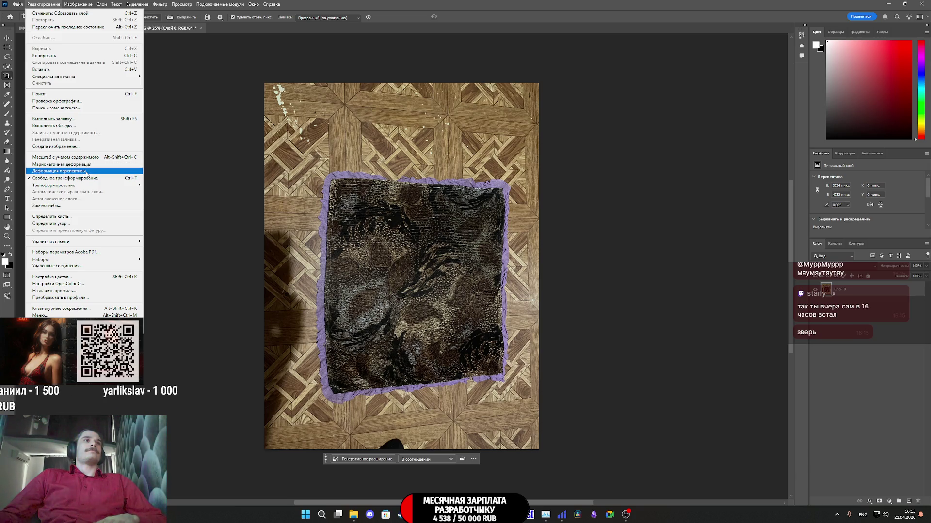
Step: Perspective-warp the rug: fit the quad's corners to the fabric, then straighten and commit
left_click(87, 172)
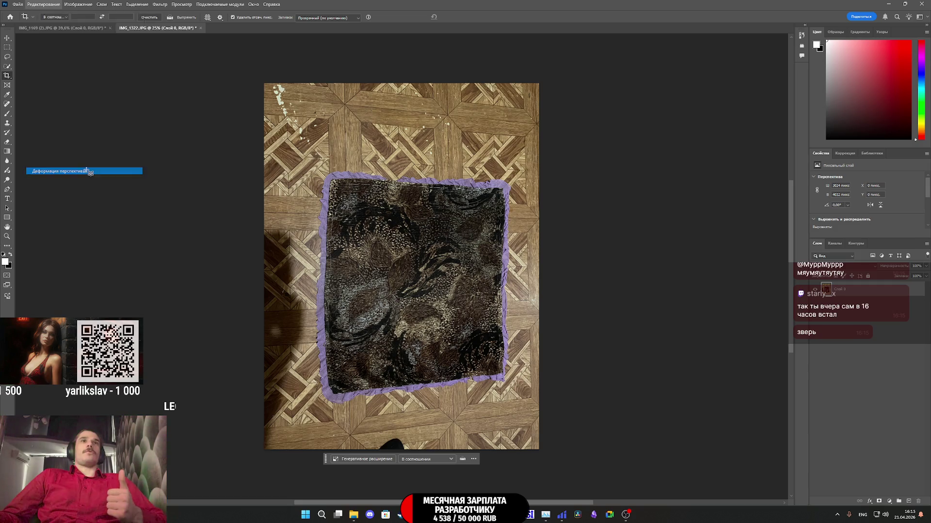
left_click_drag(324, 173, 510, 384)
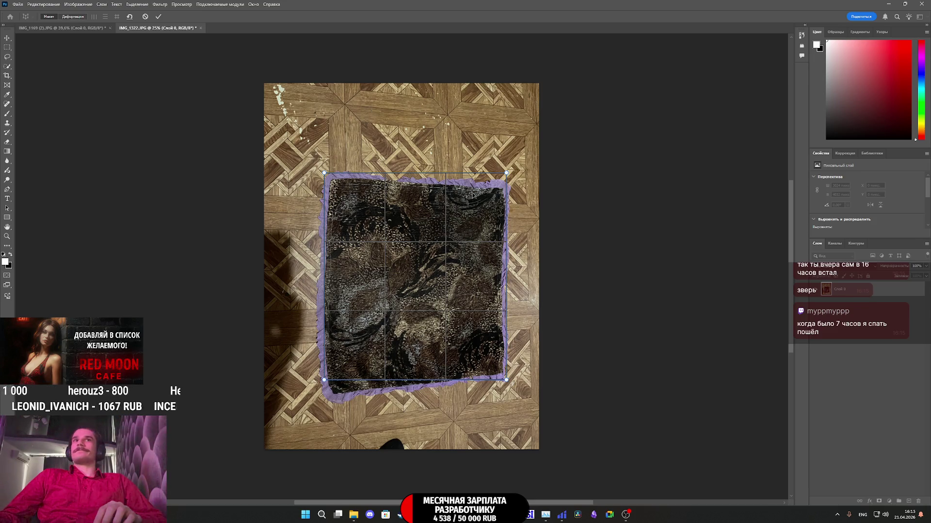
left_click_drag(509, 176, 512, 187)
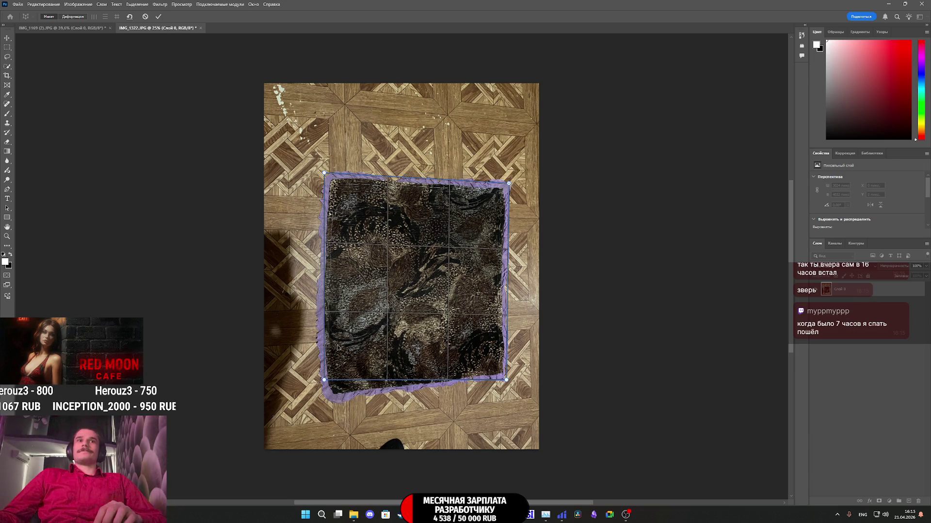
left_click_drag(324, 382, 325, 403)
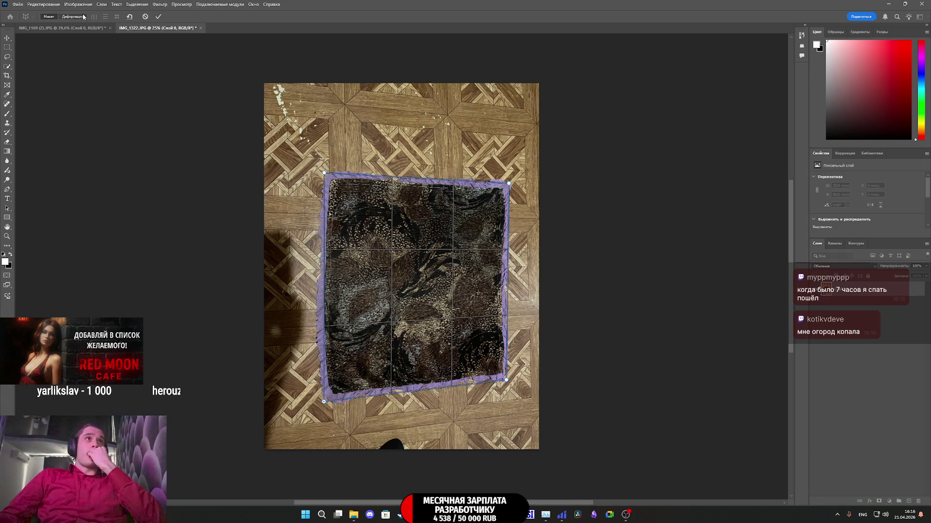
left_click(117, 17)
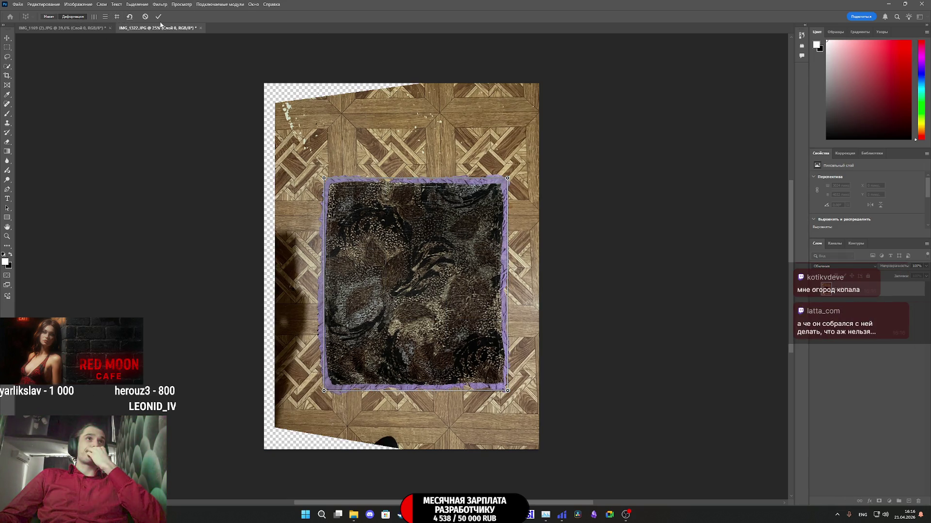
left_click(159, 17)
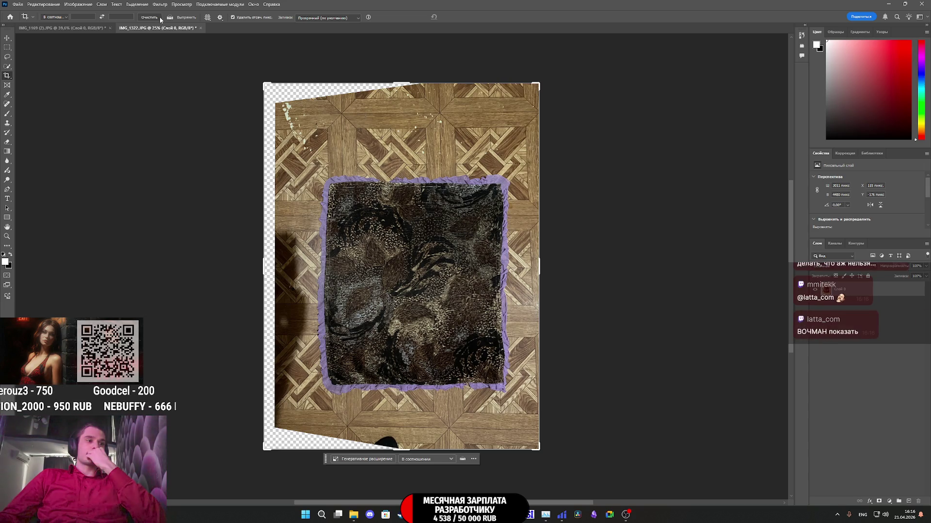
Step: Crop the left, bottom, right and top edges tightly to the straightened rug's purple border
mouse_move(266, 265)
left_mouse_down()
mouse_move(297, 267)
mouse_move(294, 277)
left_mouse_up()
left_click_drag(401, 449, 402, 420)
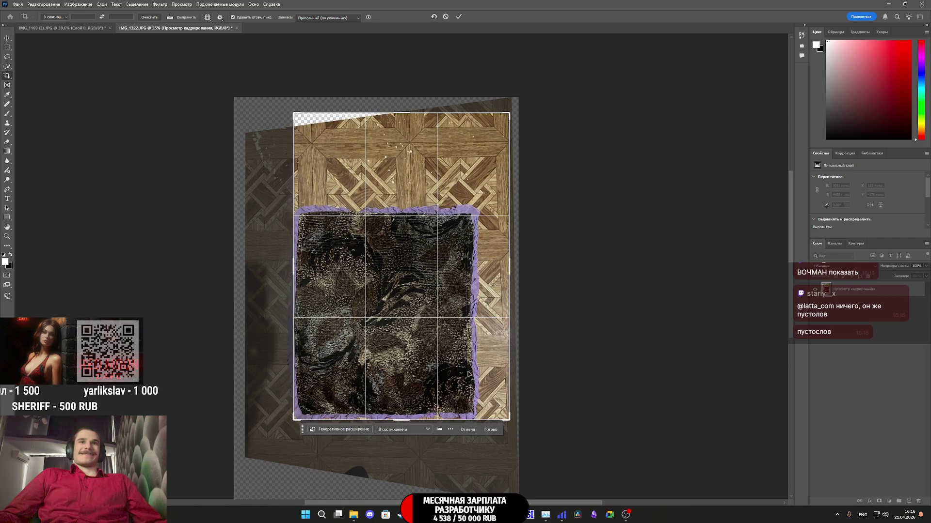
mouse_move(509, 279)
left_mouse_down()
mouse_move(478, 279)
mouse_move(493, 278)
left_mouse_up()
left_click_drag(401, 113, 415, 160)
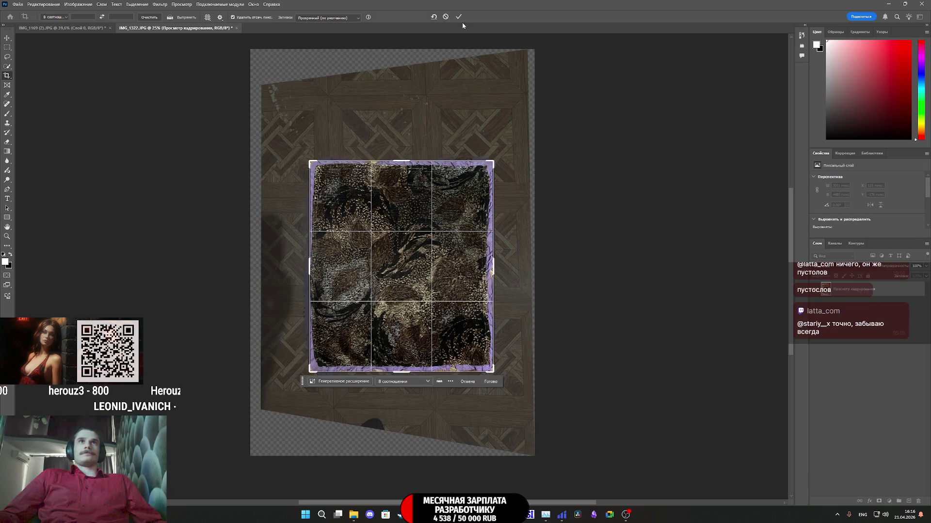
left_click(459, 18)
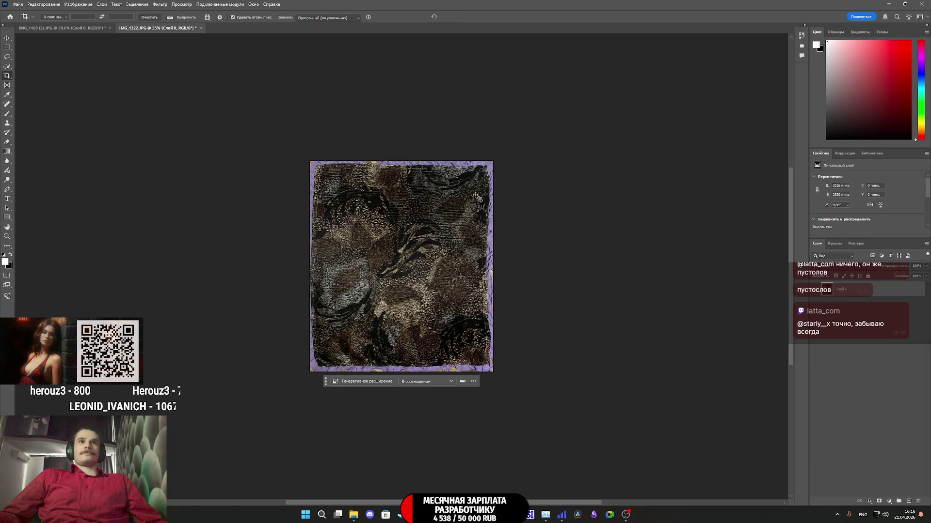
left_click(452, 267)
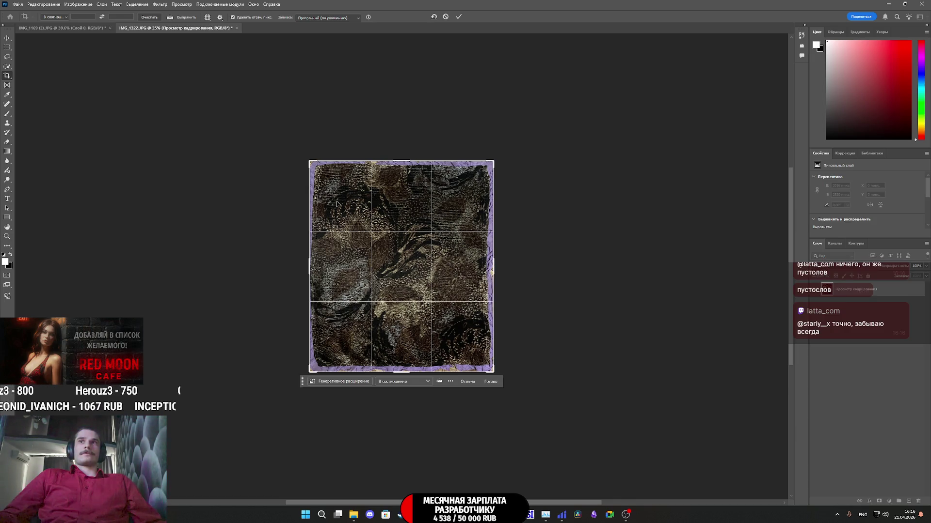
left_click(17, 4)
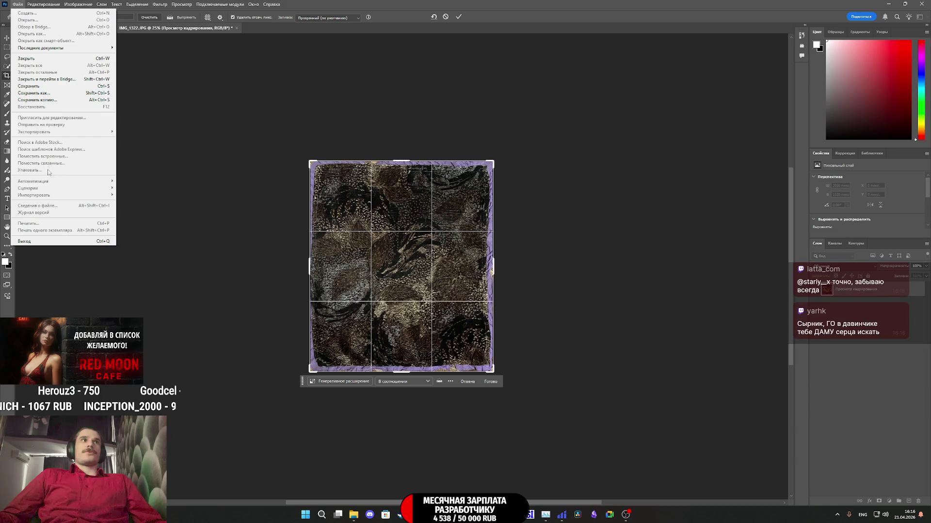
Step: Export the cropped fabric with Export As as PNG file 9.png in the AP2_Tex folder
left_click(855, 360)
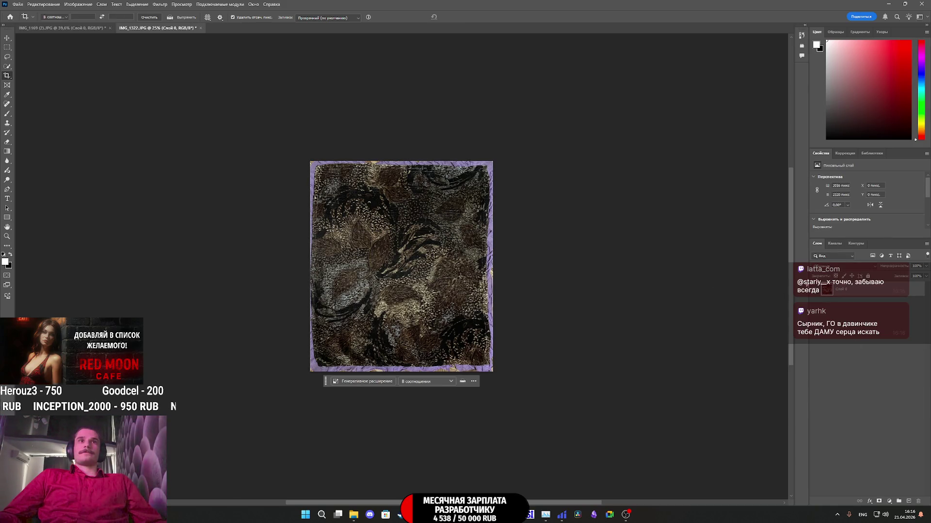
left_click(17, 4)
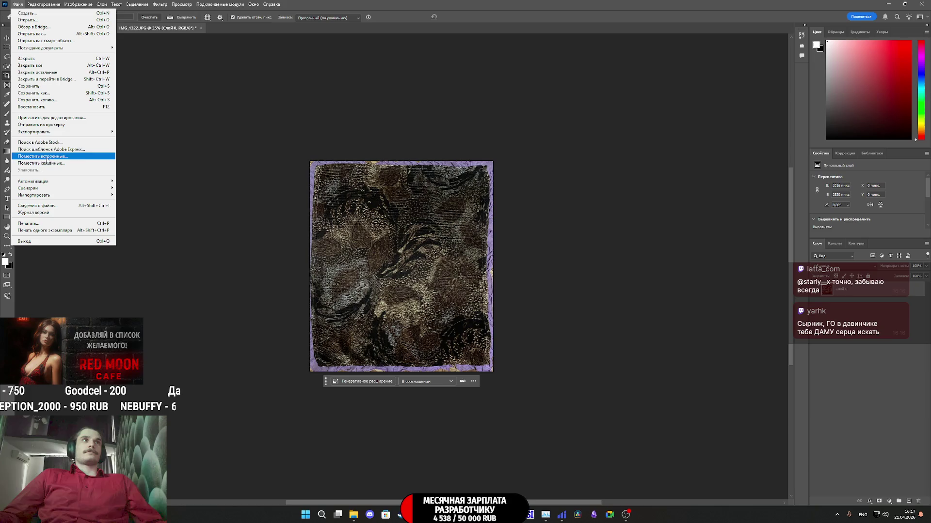
mouse_move(53, 132)
left_click(177, 140)
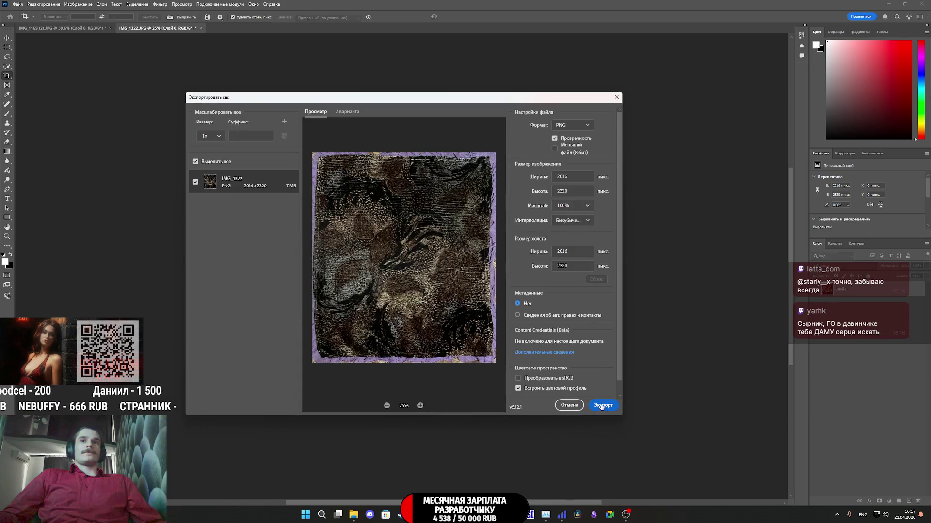
left_click(601, 404)
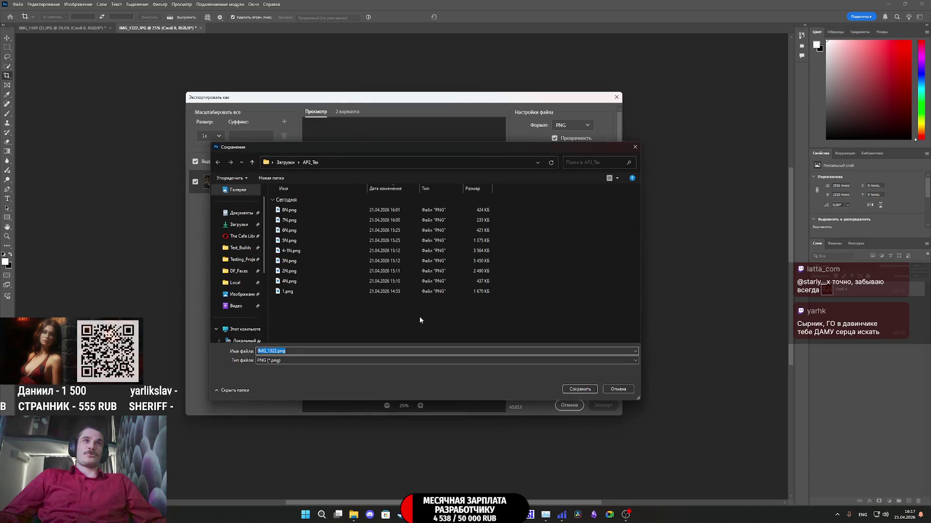
type("9")
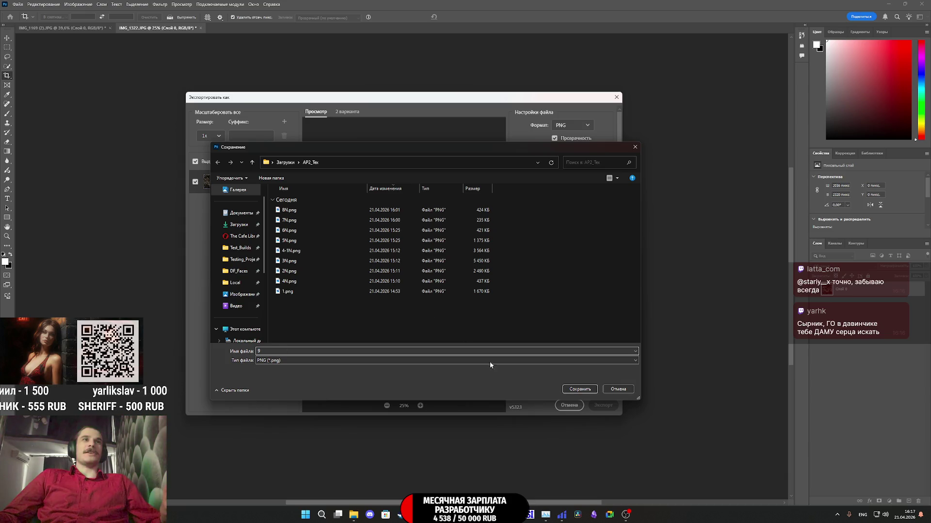
left_click(584, 388)
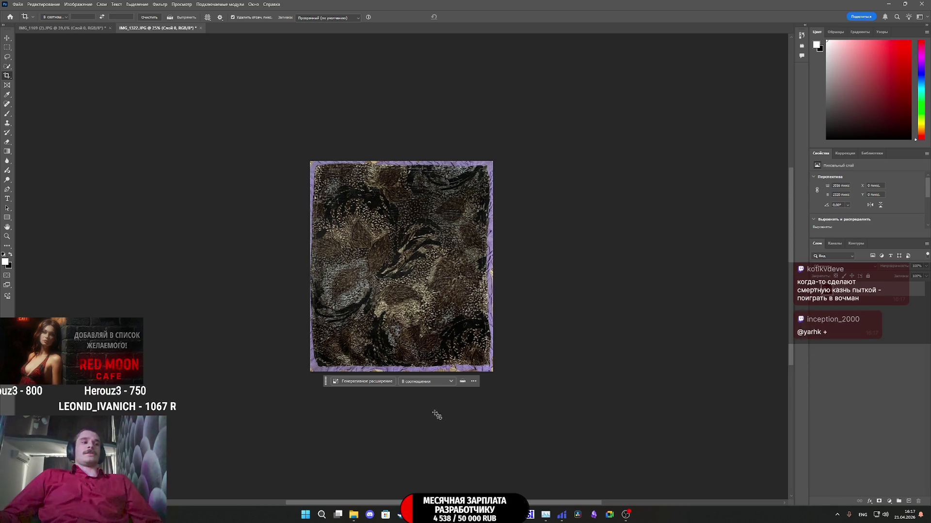
Step: View the food-bowl normal map in NormalMap-Online, then return to Painter and import 9.png
mouse_move(416, 515)
left_click(416, 472)
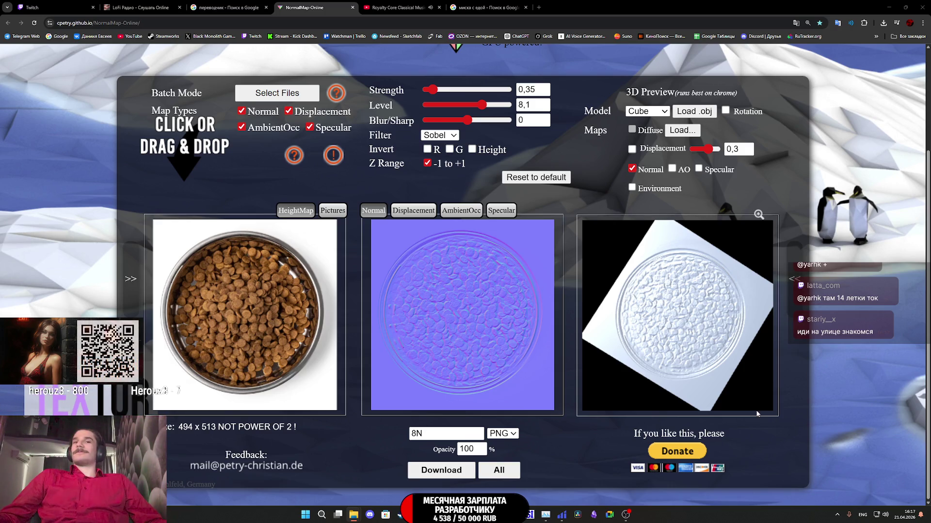
mouse_move(497, 515)
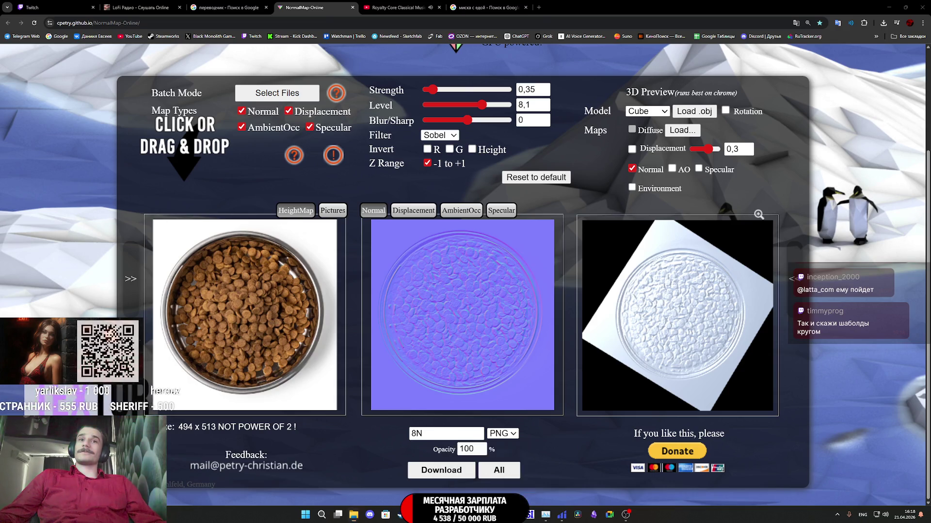
key("alt+Tab")
left_click_drag(742, 405, 540, 451)
Step: Import 9.png as a texture into the current Appartment_Props_2 project
left_click(557, 184)
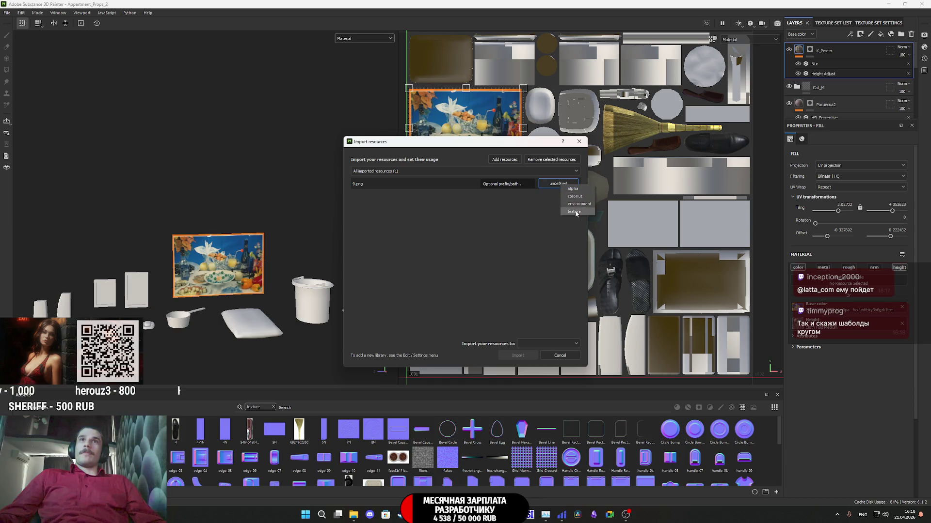
left_click(547, 343)
left_click(543, 354)
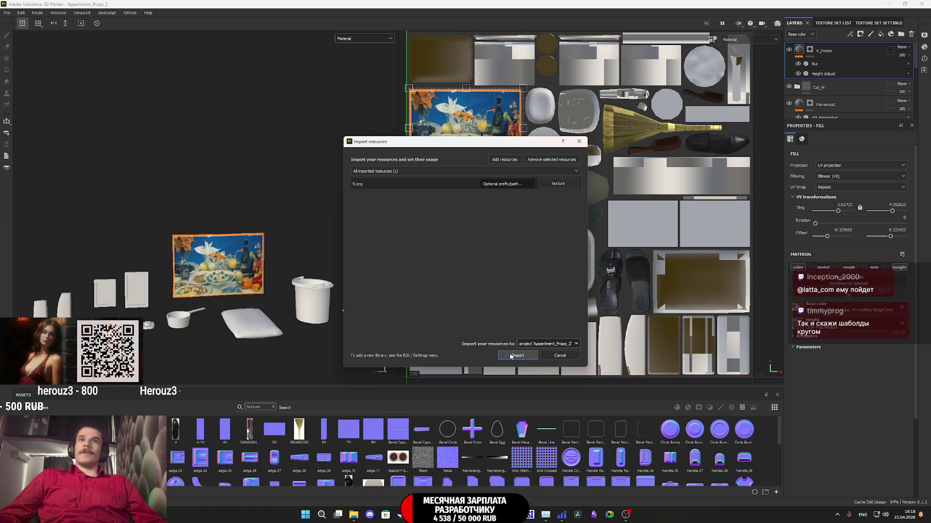
left_click(518, 355)
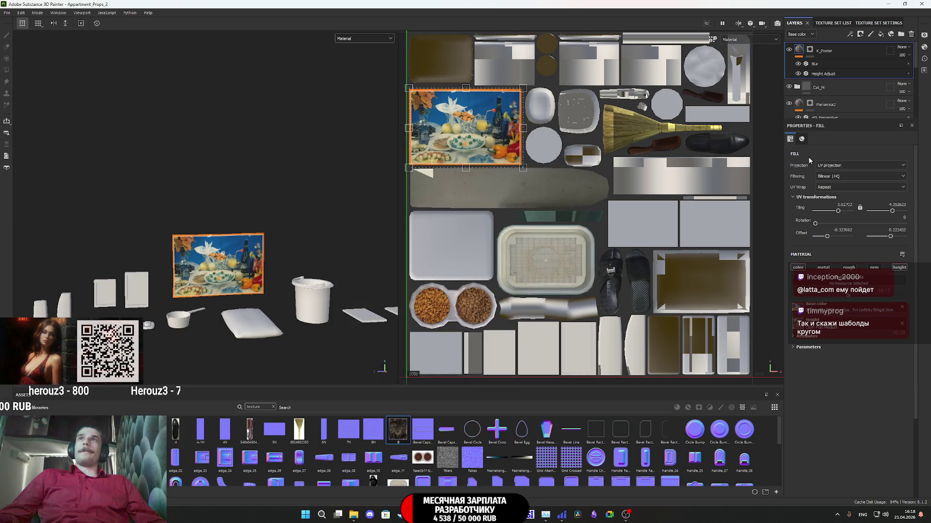
Step: Add a new fill layer, Fill layer 6, and give it a black mask
left_click(880, 36)
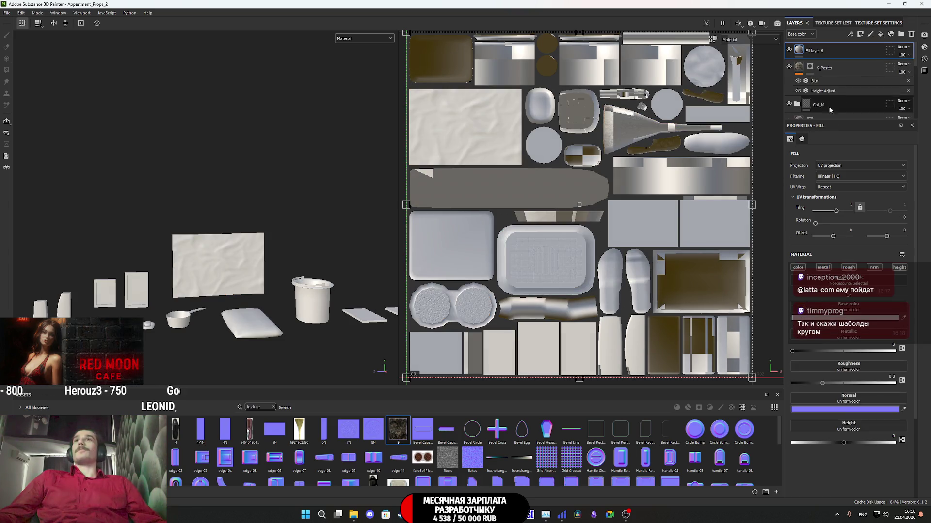
right_click(802, 50)
left_click(826, 60)
key("4")
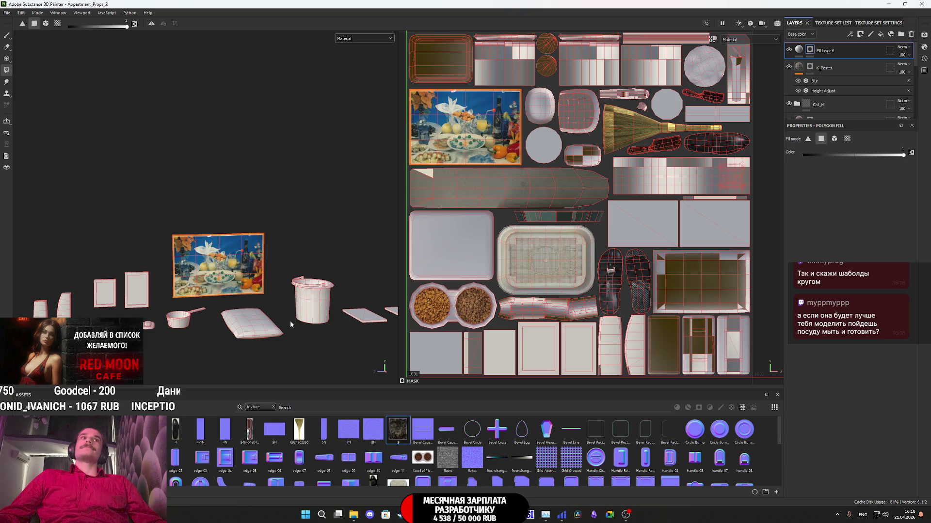
Step: Box-select the rug's polygons to fill them white in Fill layer 6's mask
mouse_move(291, 323)
left_mouse_down("alt")
mouse_move(250, 353)
mouse_move(250, 325)
left_mouse_up("alt")
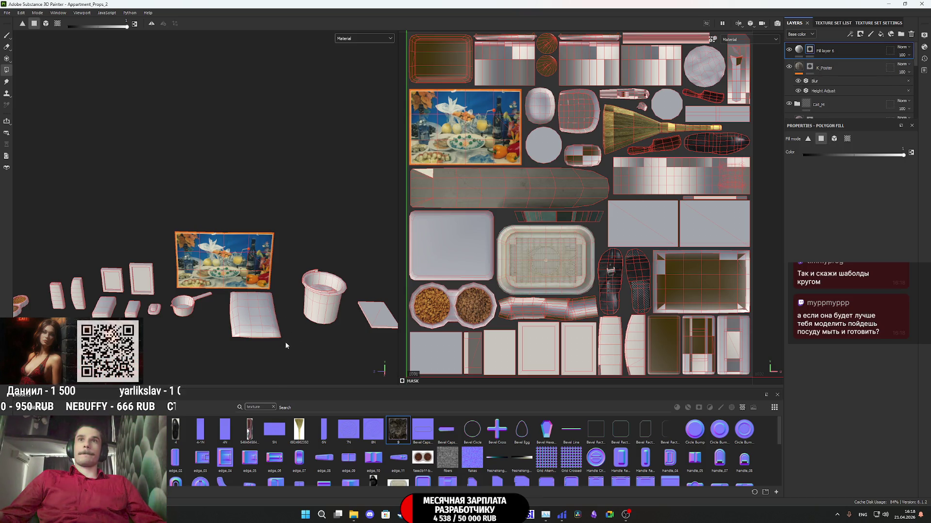
left_click_drag(242, 321, 227, 303)
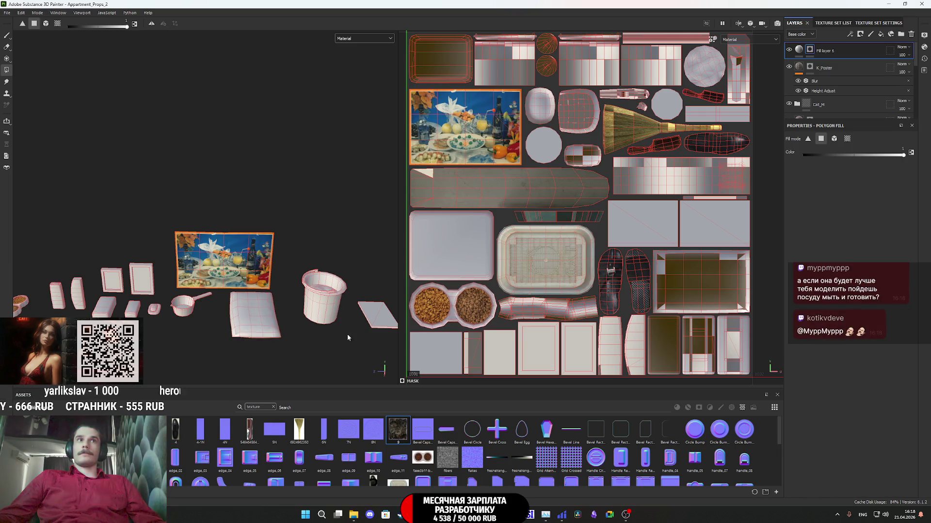
scroll(279, 332, "up", 4)
left_click_drag(213, 272, 193, 301)
left_click(800, 51)
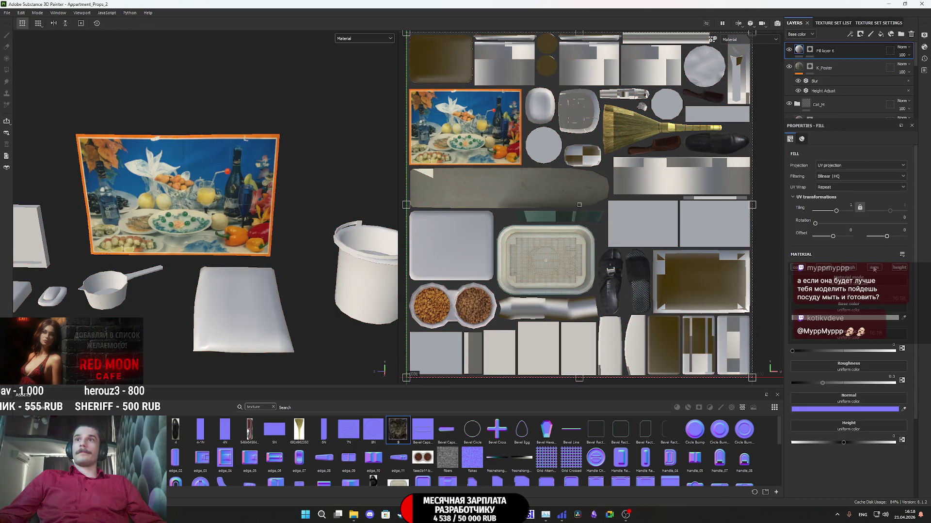
Step: Apply texture 9 as Fill layer 6's base colour and rotate its UVs 90°
left_click_drag(474, 420, 850, 308)
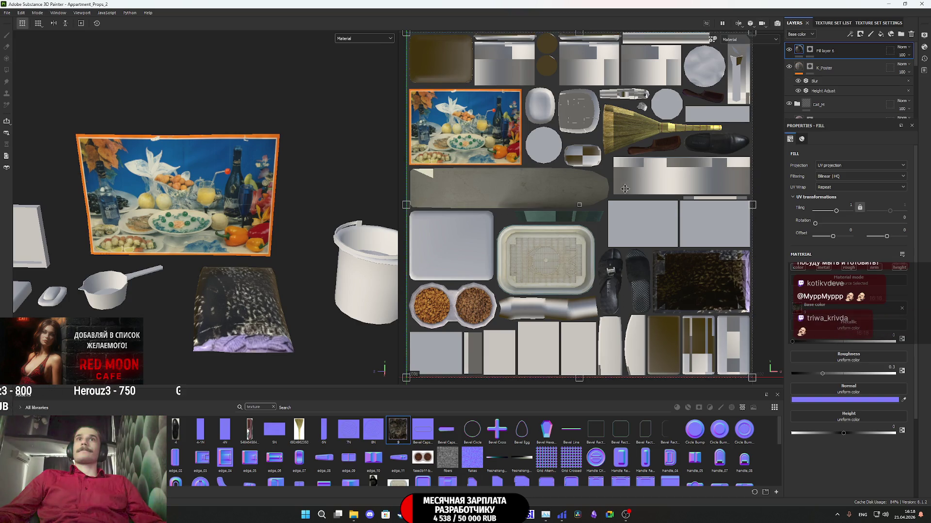
scroll(617, 202, "down", 3)
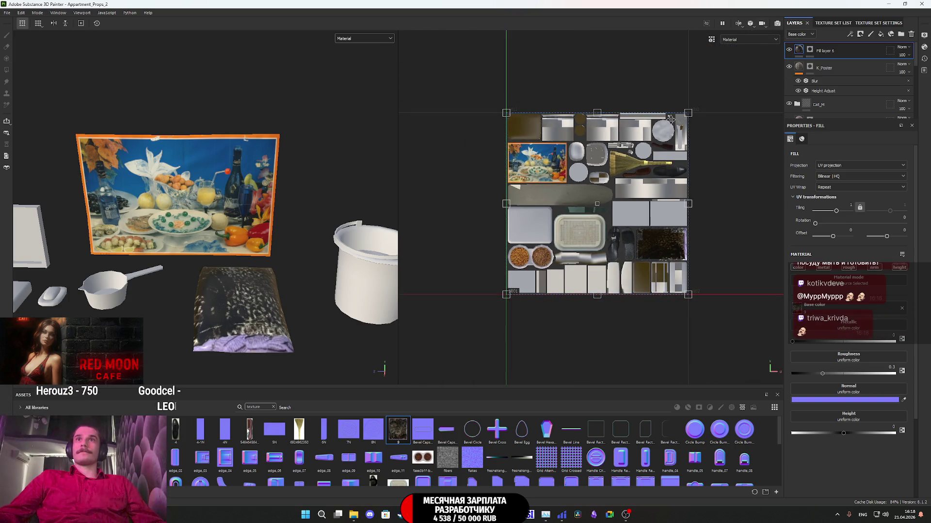
mouse_move(701, 101)
left_mouse_down()
mouse_move(635, 63)
mouse_move(544, 55)
mouse_move(482, 79)
left_mouse_up()
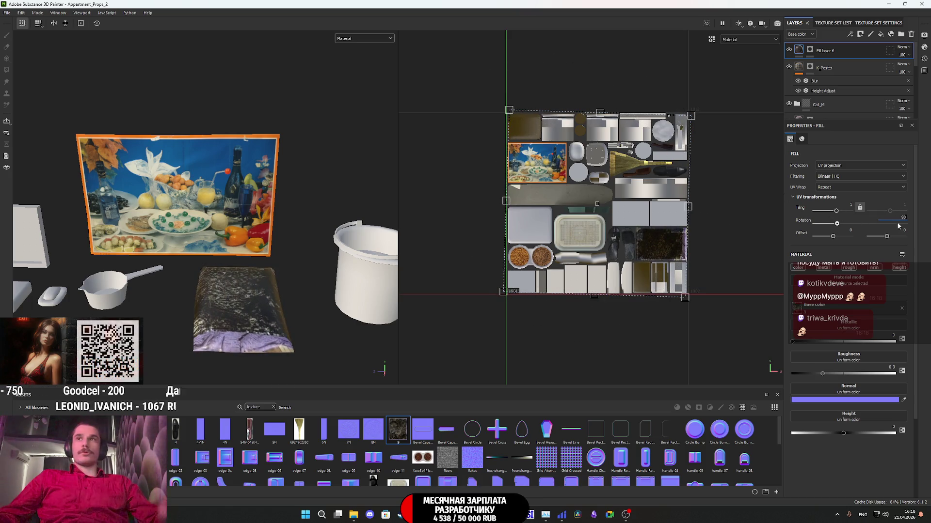
key("Return")
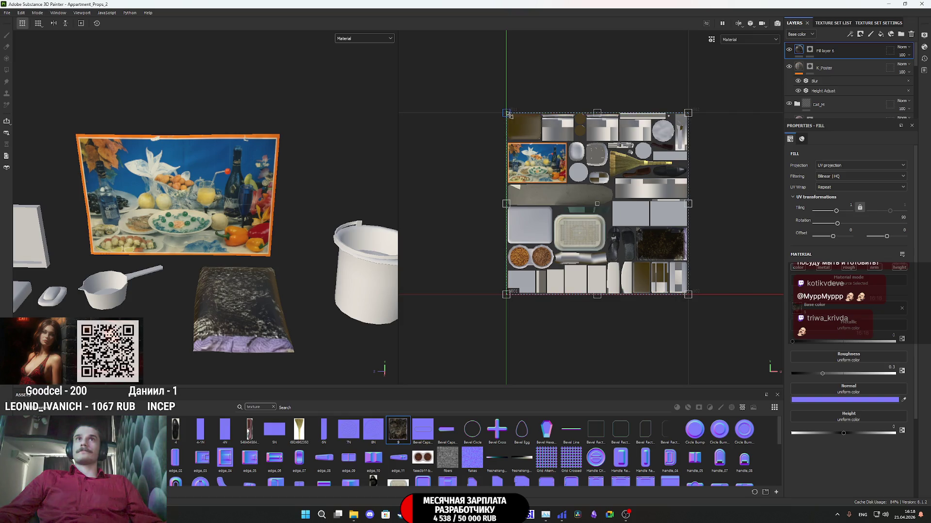
Step: Resize the texture projection box so the fabric image fits the rug
mouse_move(655, 237)
left_mouse_down()
mouse_move(620, 189)
mouse_move(600, 184)
left_mouse_up()
scroll(600, 184, "down", 10)
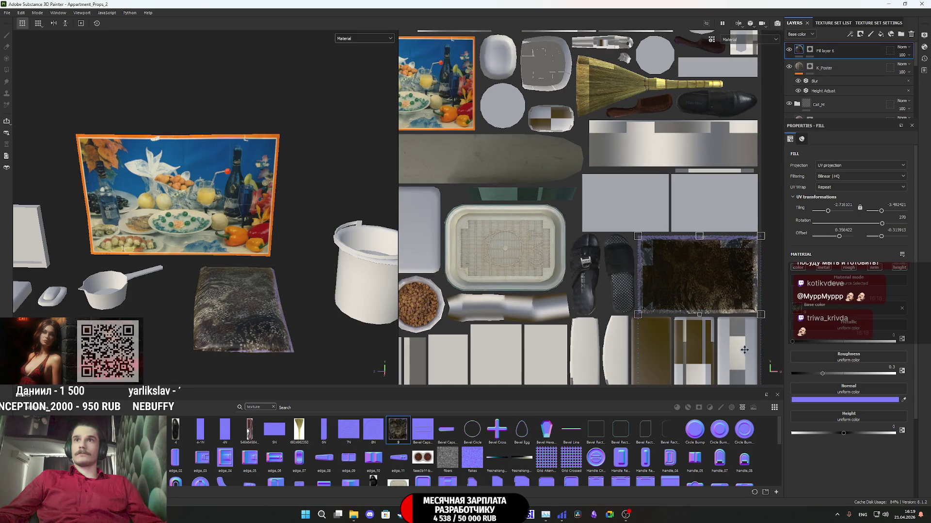
middle_click_drag(682, 257, 669, 233)
mouse_move(718, 296)
left_mouse_down()
mouse_move(723, 208)
mouse_move(723, 316)
mouse_move(736, 370)
left_mouse_up()
scroll(715, 216, "up", 5)
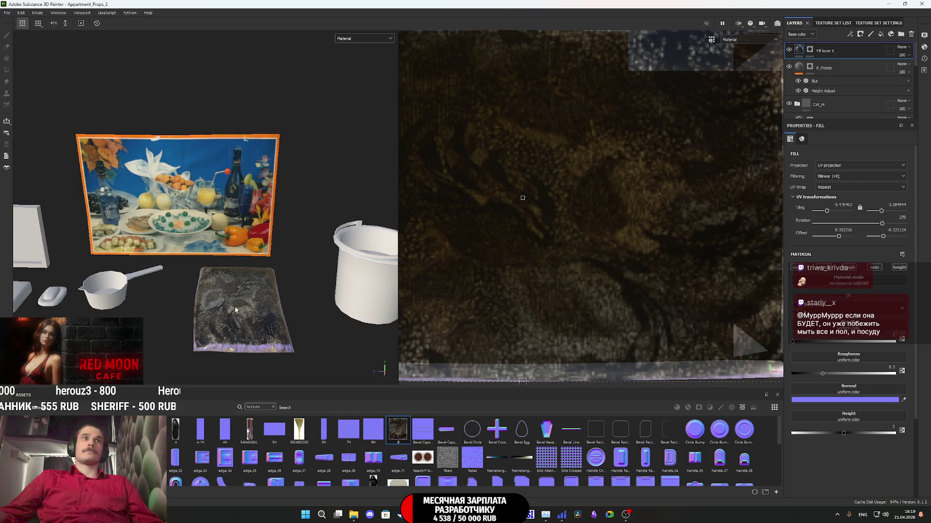
scroll(228, 310, "up", 5)
mouse_move(228, 310)
left_mouse_down("alt")
mouse_move(265, 322)
mouse_move(333, 166)
mouse_move(267, 276)
mouse_move(272, 307)
mouse_move(280, 297)
mouse_move(153, 260)
mouse_move(154, 286)
mouse_move(188, 291)
left_mouse_up("alt")
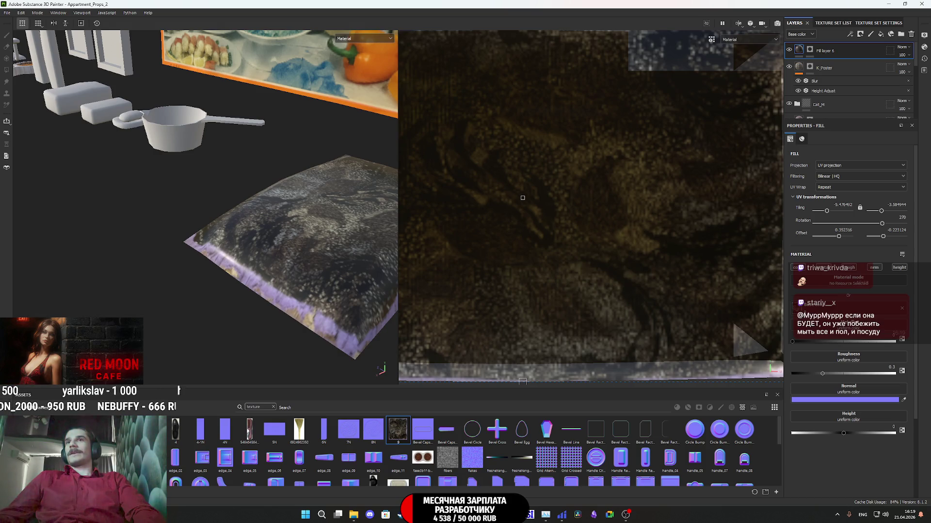
Step: Disable the fill's rough, nrm and height channels
left_click(852, 268)
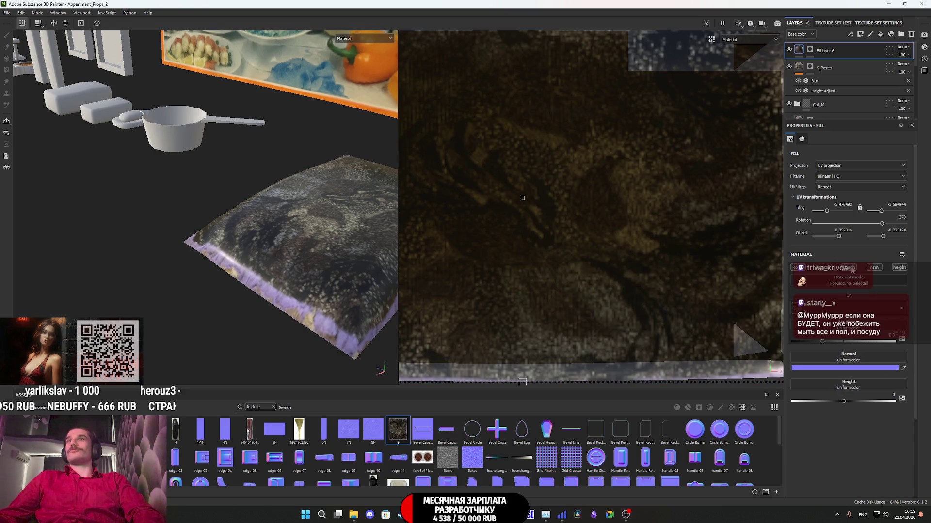
left_click(874, 267)
left_click(894, 267)
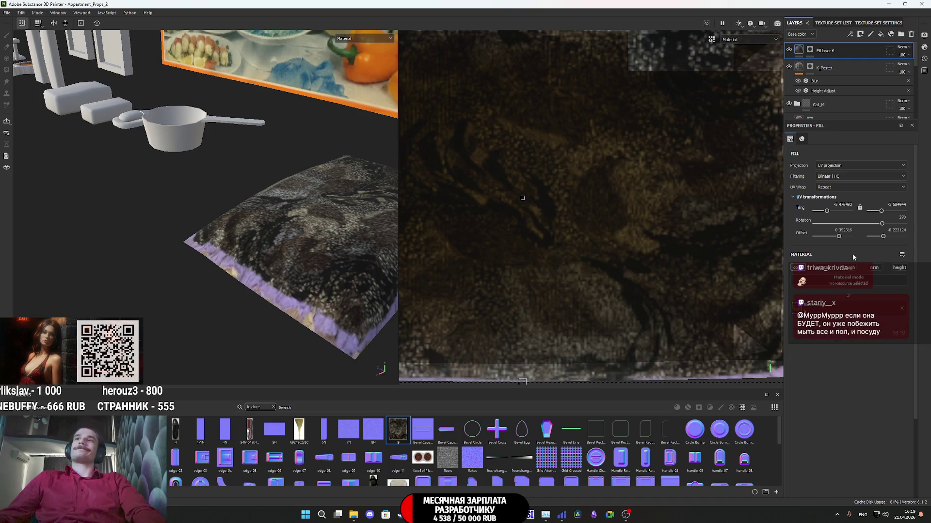
Step: Add the rug's UV island to the K_Poster layer's mask
left_click(810, 68)
scroll(720, 156, "down", 5)
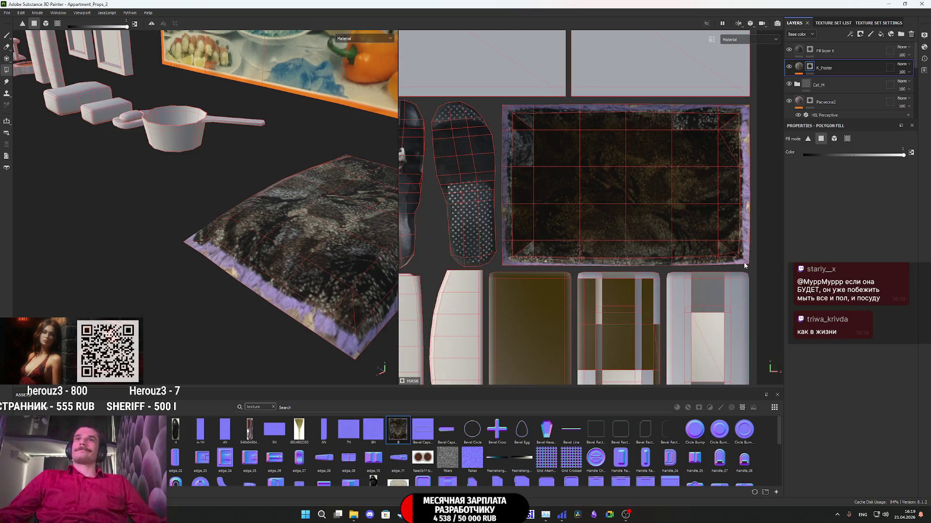
mouse_move(728, 251)
left_mouse_down()
mouse_move(551, 152)
mouse_move(511, 113)
left_mouse_up()
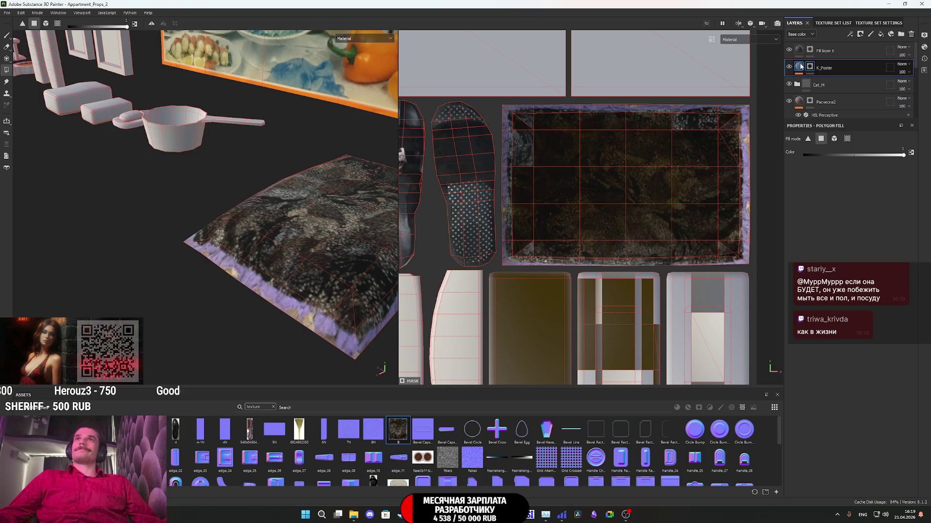
Step: Preview the rug's relief in Normal+Height+Mesh mode, then switch back to Material shading
left_click(798, 67)
left_click(389, 38)
left_click(365, 103)
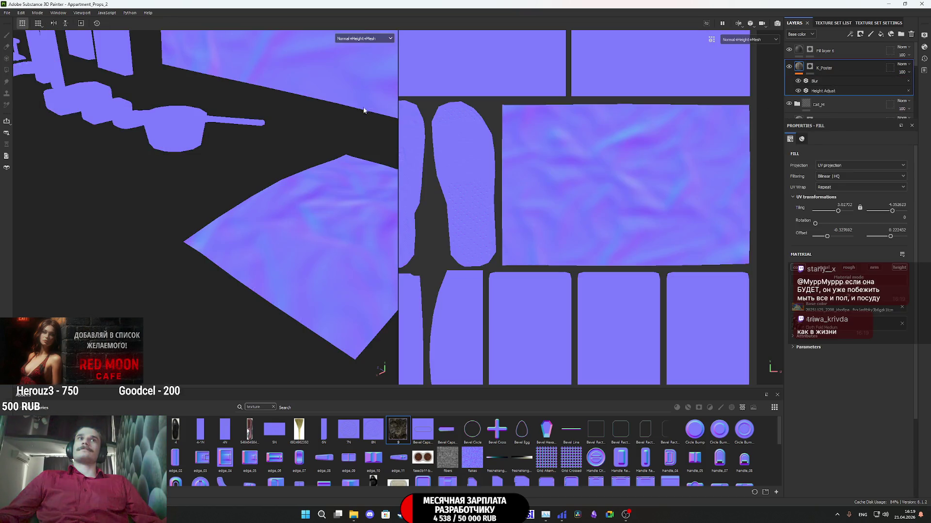
scroll(341, 239, "up", 3)
scroll(342, 239, "down", 5)
mouse_move(378, 239)
left_mouse_down("alt")
mouse_move(249, 202)
mouse_move(245, 123)
mouse_move(332, 117)
left_mouse_up("alt")
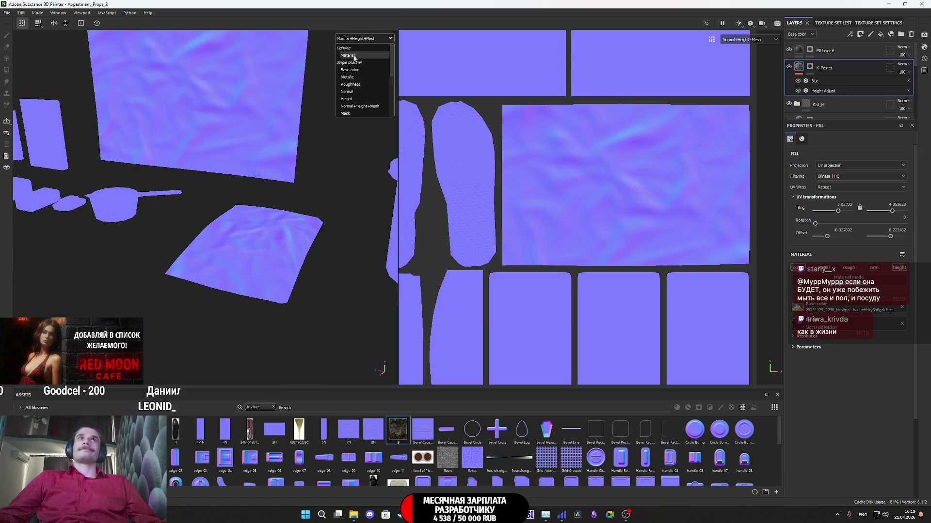
left_click(355, 62)
mouse_move(278, 202)
left_mouse_down("alt")
mouse_move(159, 225)
mouse_move(289, 243)
left_mouse_up("alt")
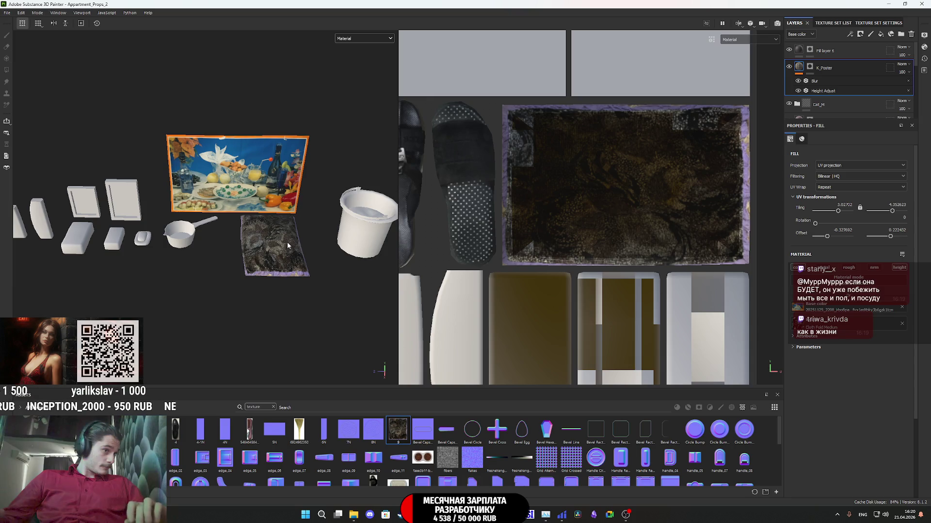
mouse_move(288, 237)
left_mouse_down("alt")
mouse_move(313, 233)
mouse_move(288, 235)
left_mouse_up("alt")
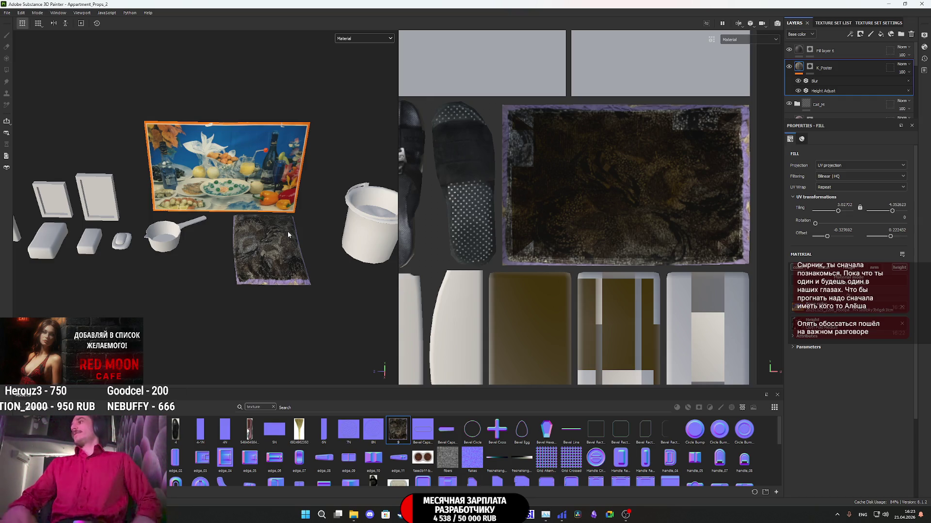
left_click_drag(287, 231, 305, 233, "alt")
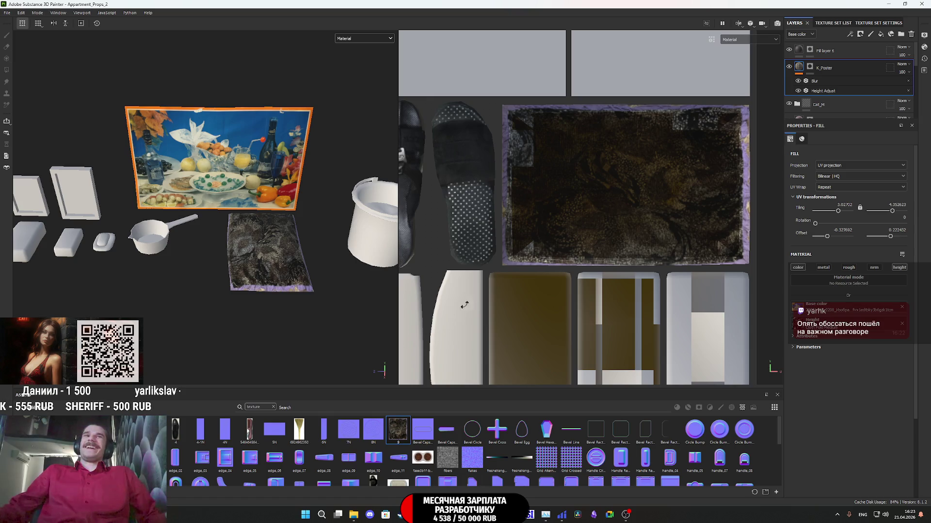
scroll(271, 222, "up", 5)
scroll(262, 250, "down", 5)
scroll(264, 248, "up", 1)
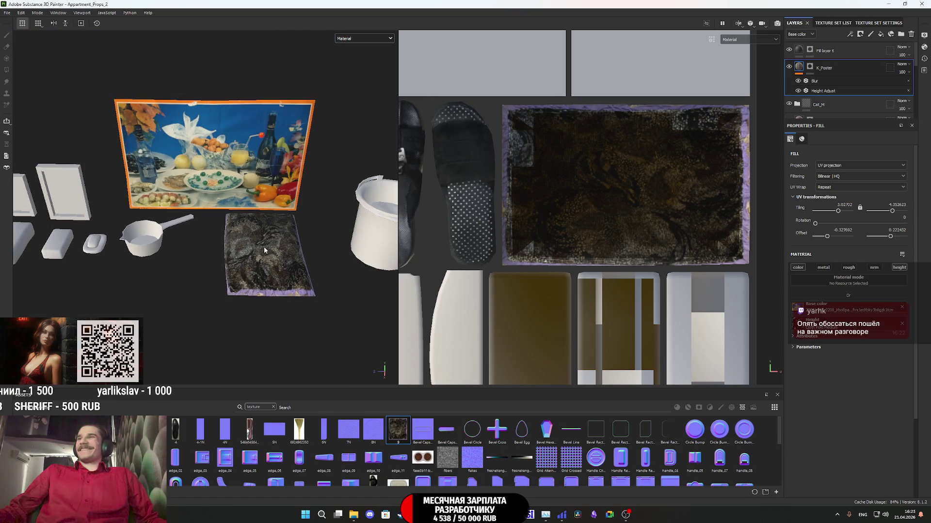
scroll(264, 250, "down", 3)
scroll(265, 250, "up", 4)
mouse_move(265, 247)
left_mouse_down("alt")
mouse_move(256, 244)
mouse_move(269, 241)
mouse_move(260, 275)
mouse_move(330, 254)
left_mouse_up("alt")
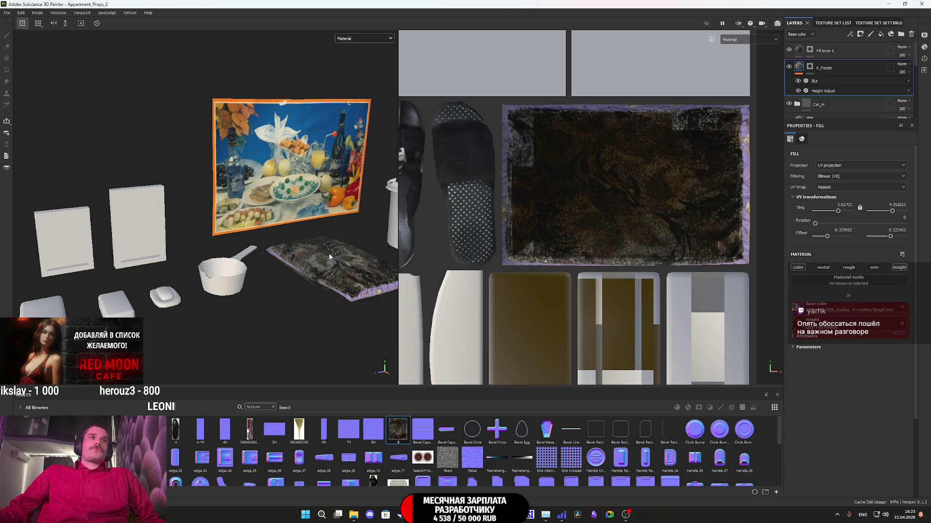
left_click_drag(217, 274, 219, 272, "alt")
mouse_move(219, 273)
middle_mouse_down("alt")
mouse_move(293, 282)
mouse_move(747, 228)
mouse_move(73, 232)
mouse_move(208, 249)
middle_mouse_up("alt")
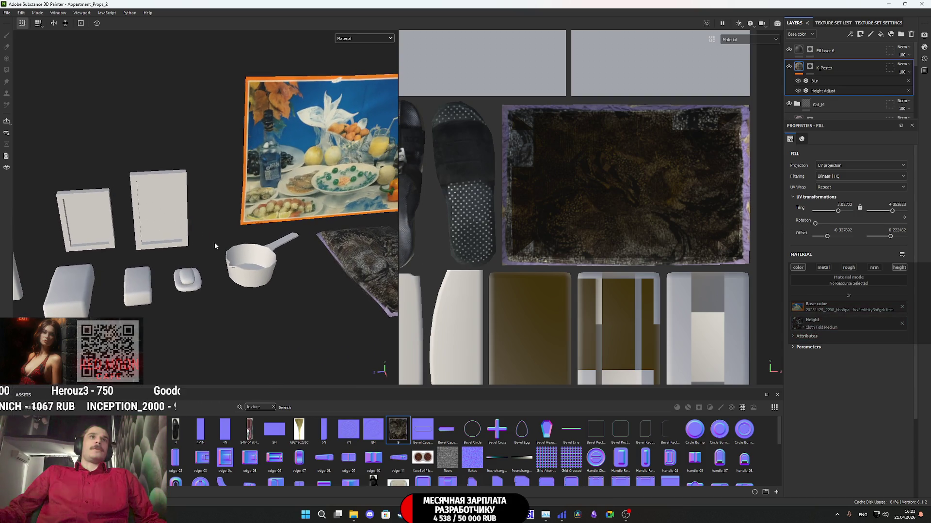
mouse_move(361, 257)
middle_mouse_down("alt")
mouse_move(333, 263)
mouse_move(308, 251)
mouse_move(250, 275)
middle_mouse_up("alt")
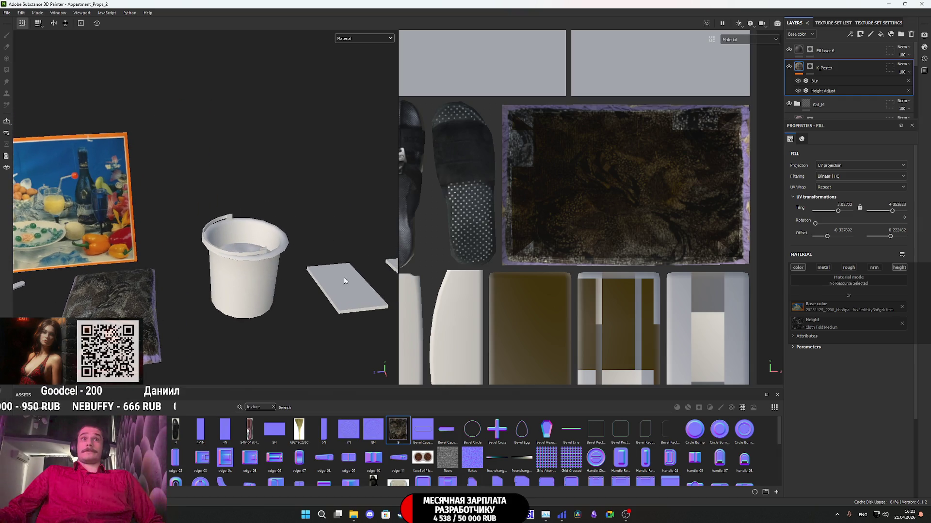
middle_click_drag(332, 291, 189, 286, "alt")
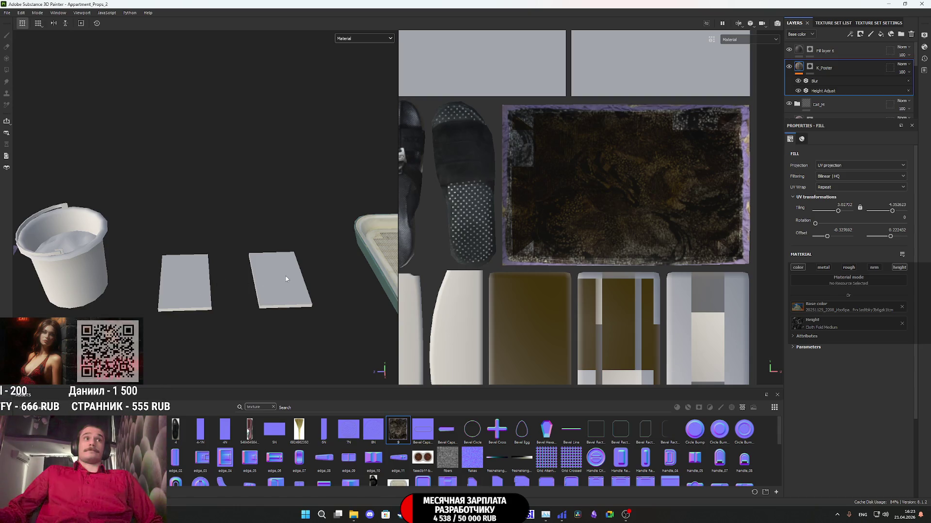
mouse_move(288, 274)
left_mouse_down("alt")
mouse_move(278, 207)
mouse_move(255, 290)
left_mouse_up("alt")
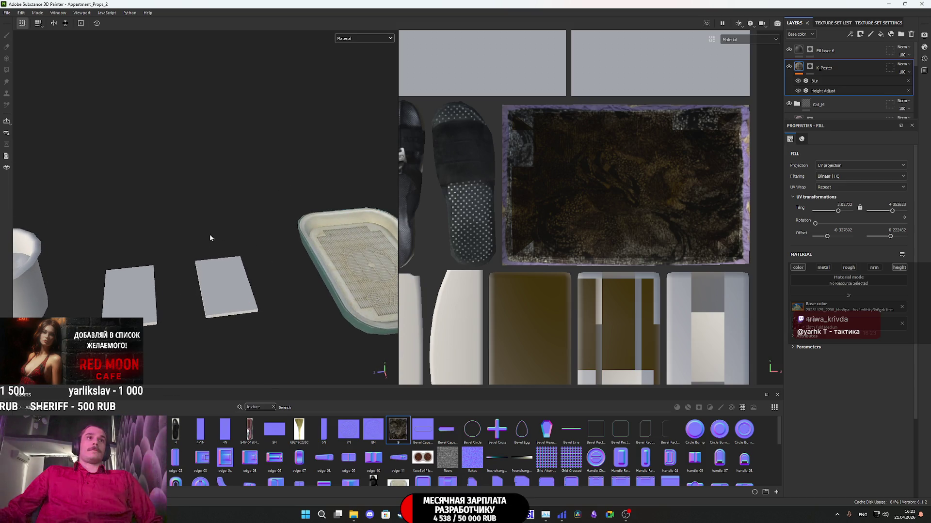
mouse_move(312, 281)
middle_mouse_down("alt")
mouse_move(329, 277)
mouse_move(29, 294)
middle_mouse_up("alt")
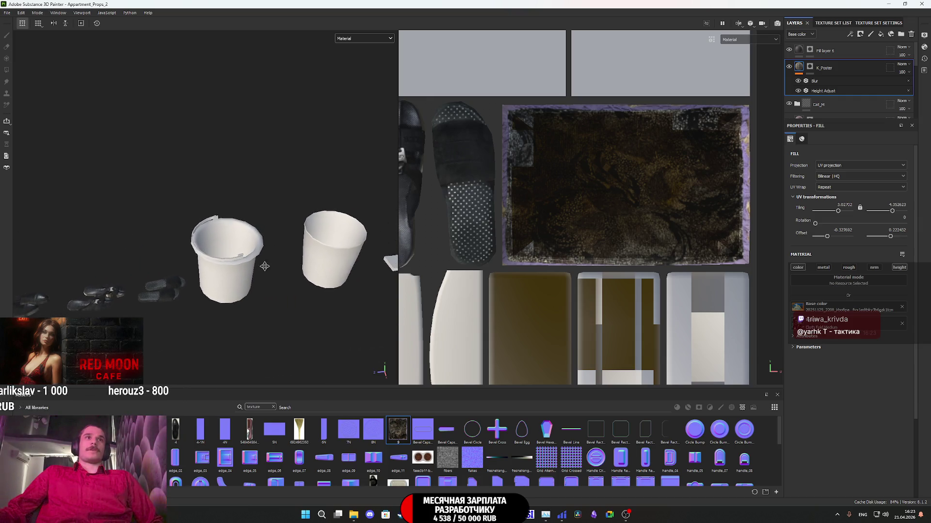
middle_click_drag(252, 293, 37, 296, "alt")
middle_click_drag(387, 279, 292, 274, "alt")
scroll(291, 274, "down", 10)
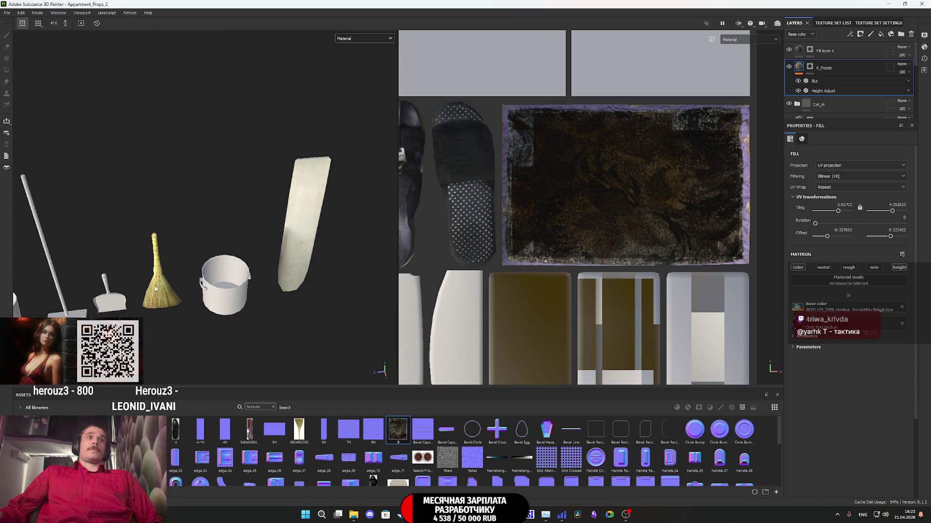
mouse_move(292, 273)
left_mouse_down("alt")
mouse_move(214, 275)
mouse_move(310, 270)
mouse_move(295, 271)
left_mouse_up("alt")
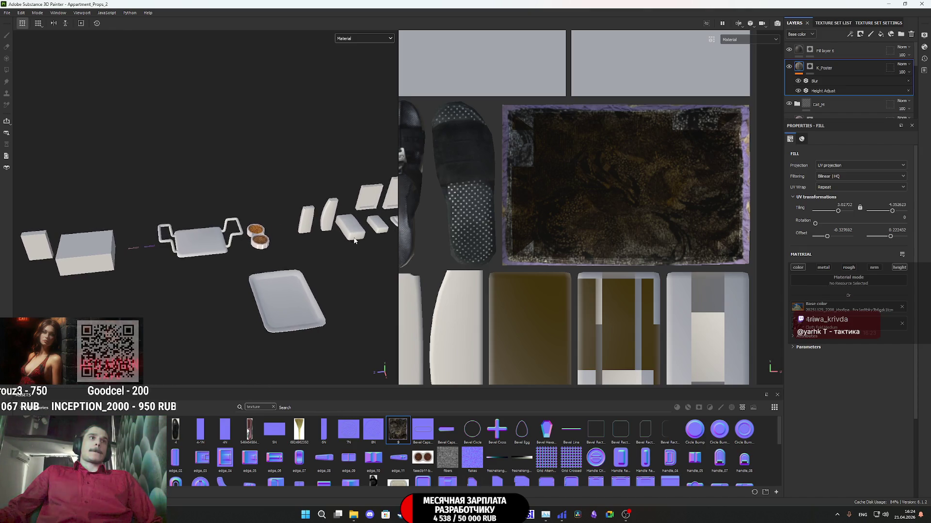
middle_click_drag(85, 243, 216, 242, "alt")
scroll(179, 242, "up", 5)
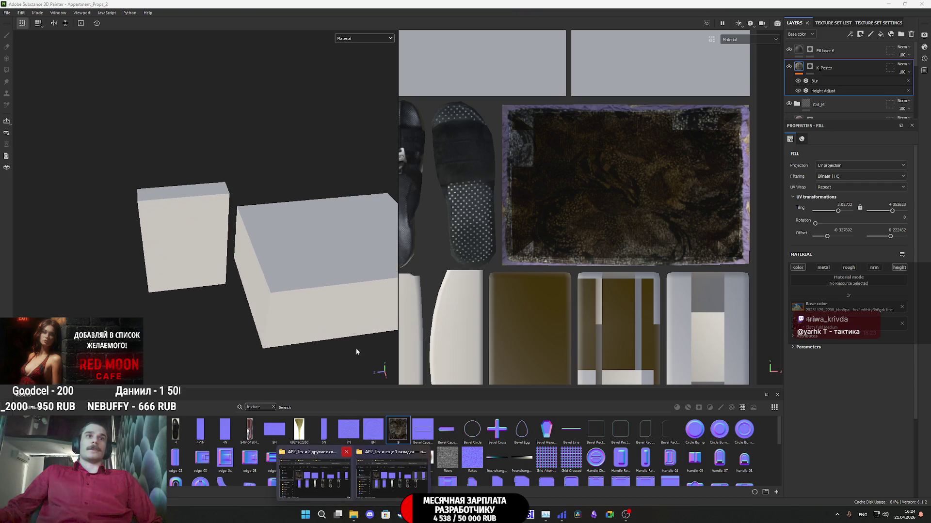
Step: Cycle through the NormalMap-Online, image-search and stream manager tabs, then open ozon.ru in a new tab
left_click(371, 514)
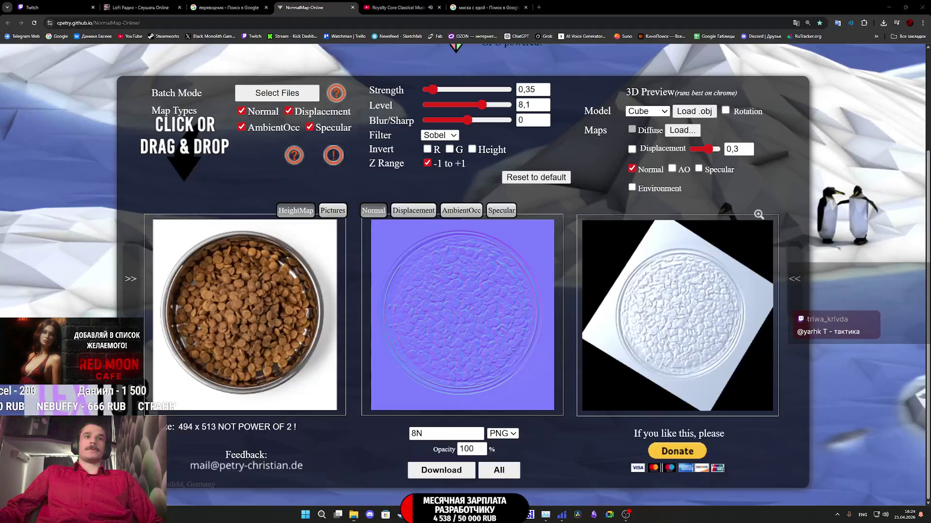
left_click(502, 4)
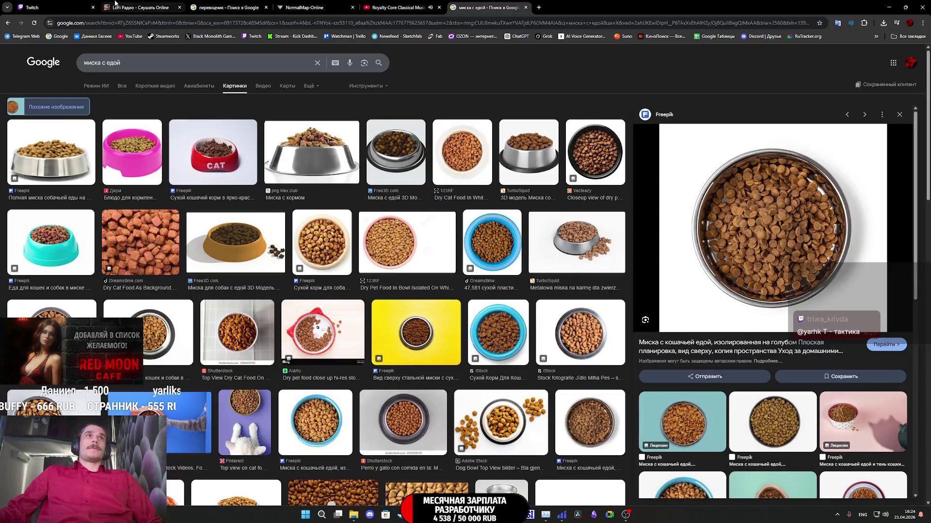
left_click(56, 8)
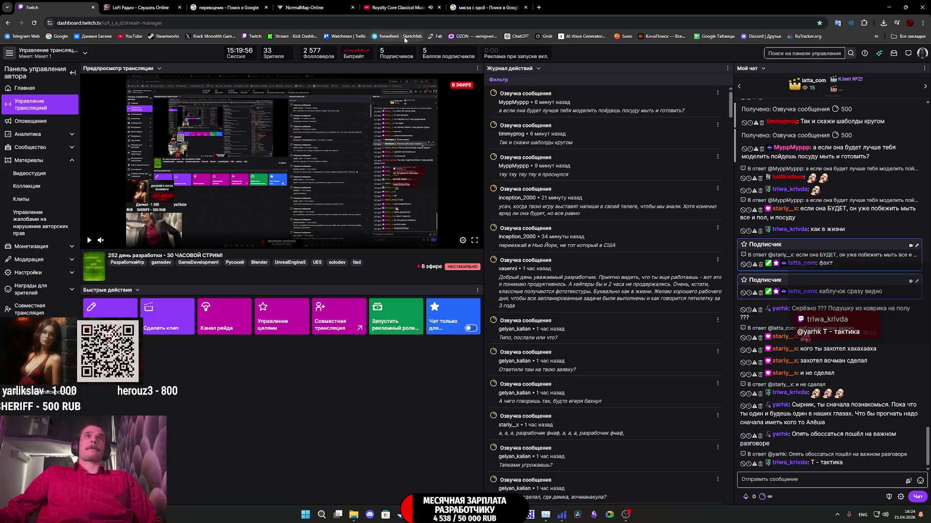
middle_click(468, 37)
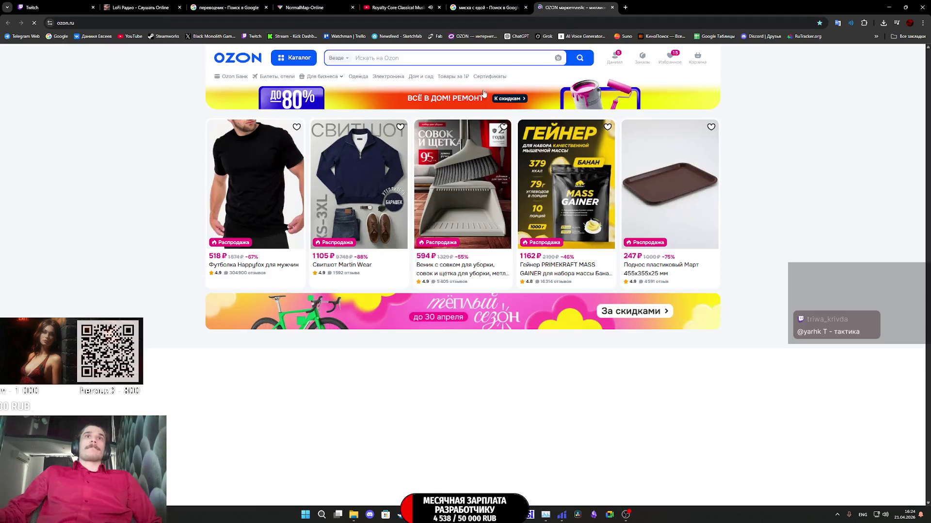
Step: Search Ozon for персил and open the Persil washing powders (Порошки) listing
left_click(386, 58)
type("g")
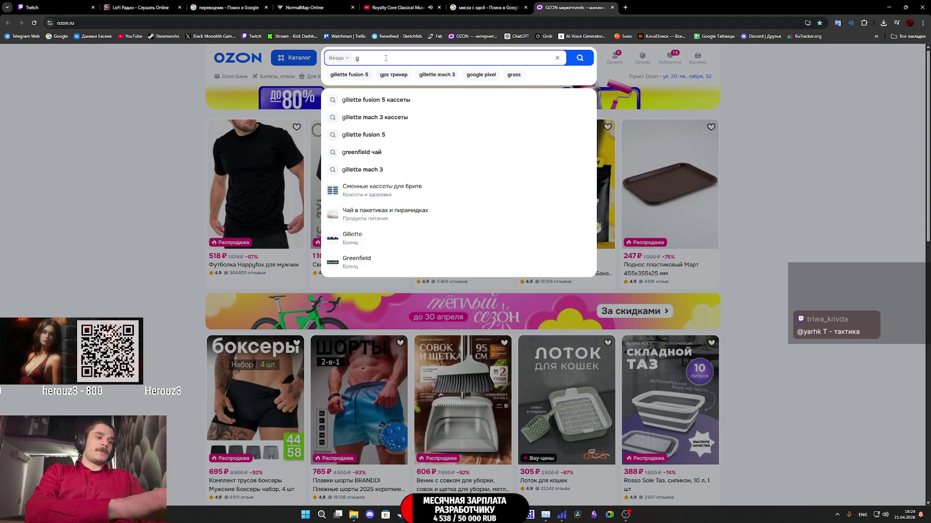
type("thcbk")
key("Return")
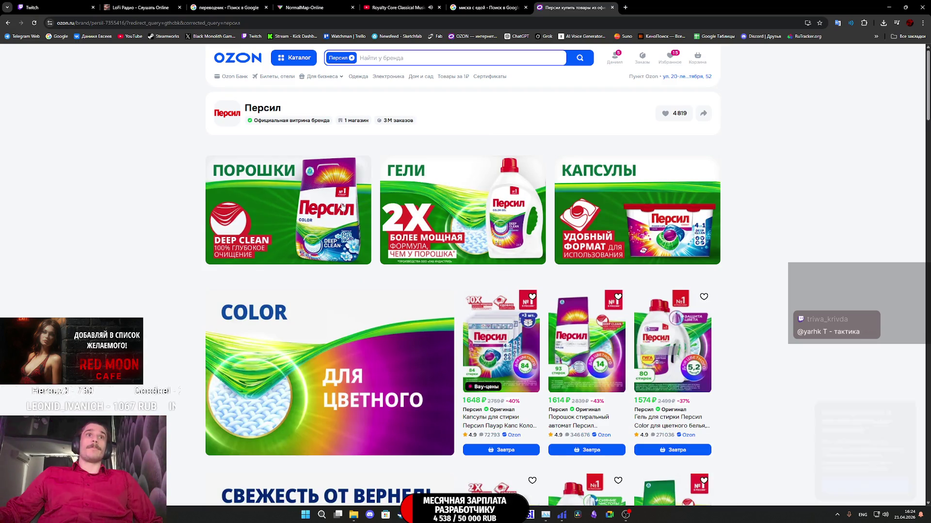
scroll(341, 207, "down", 10)
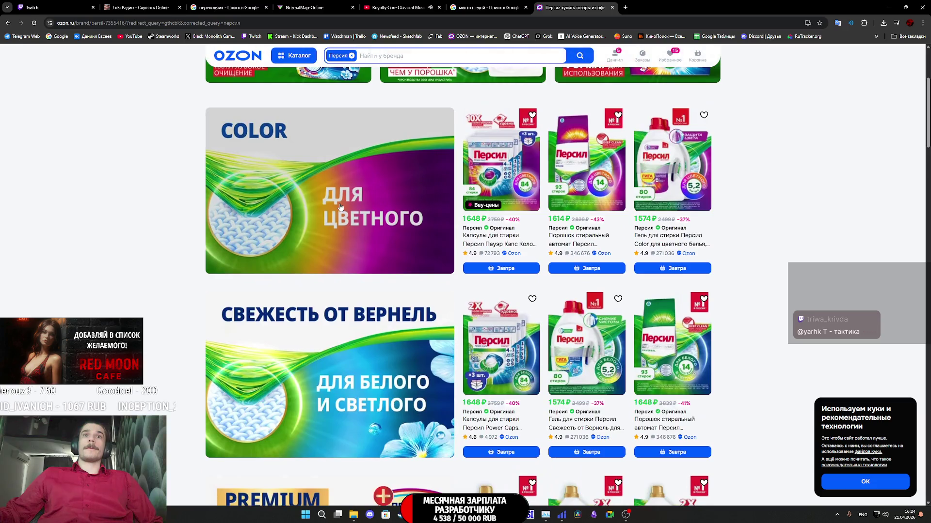
scroll(349, 212, "down", 5)
scroll(347, 209, "up", 15)
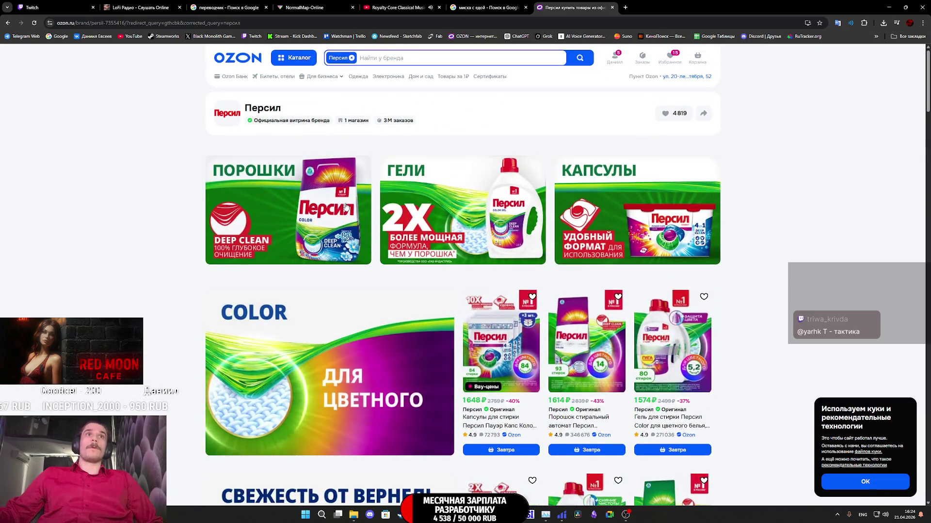
left_click(346, 207)
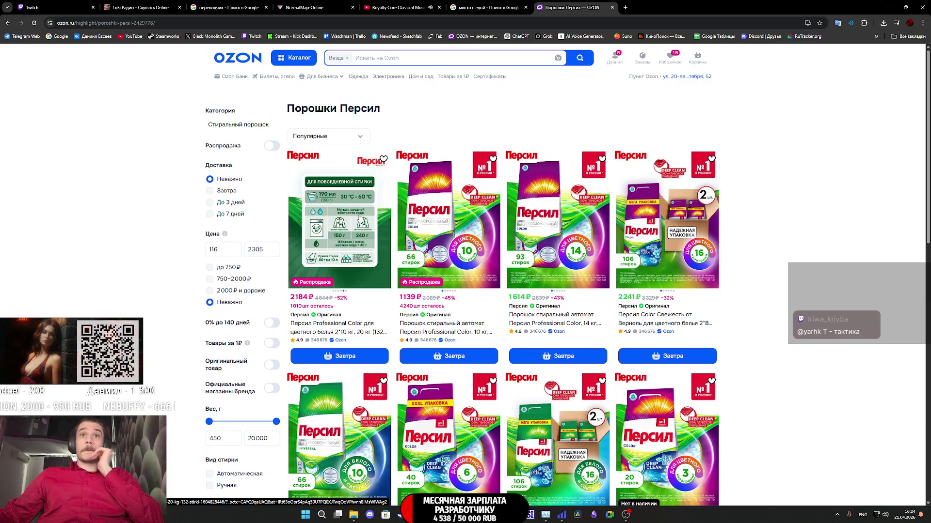
Step: Open the Persil Color 450 g product page and bring up its second photo
scroll(362, 222, "down", 5)
scroll(378, 225, "up", 5)
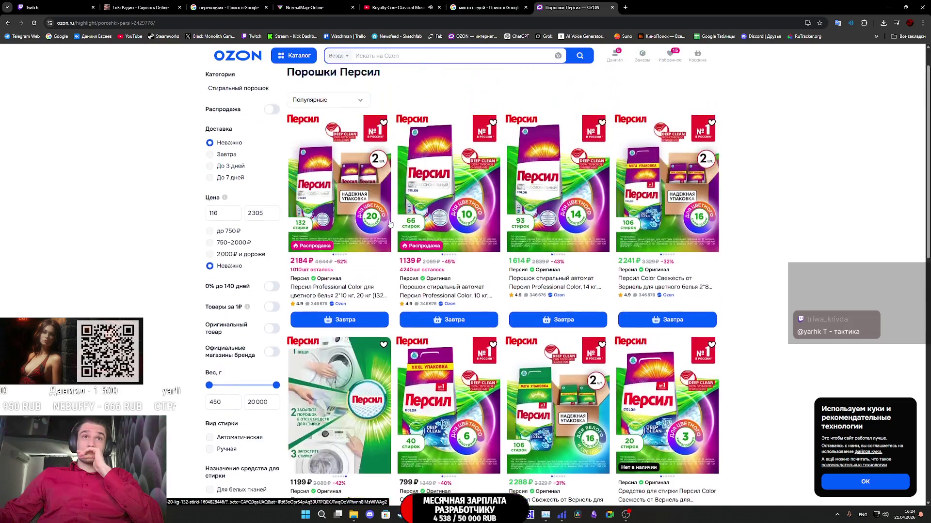
scroll(394, 229, "down", 5)
scroll(394, 228, "down", 10)
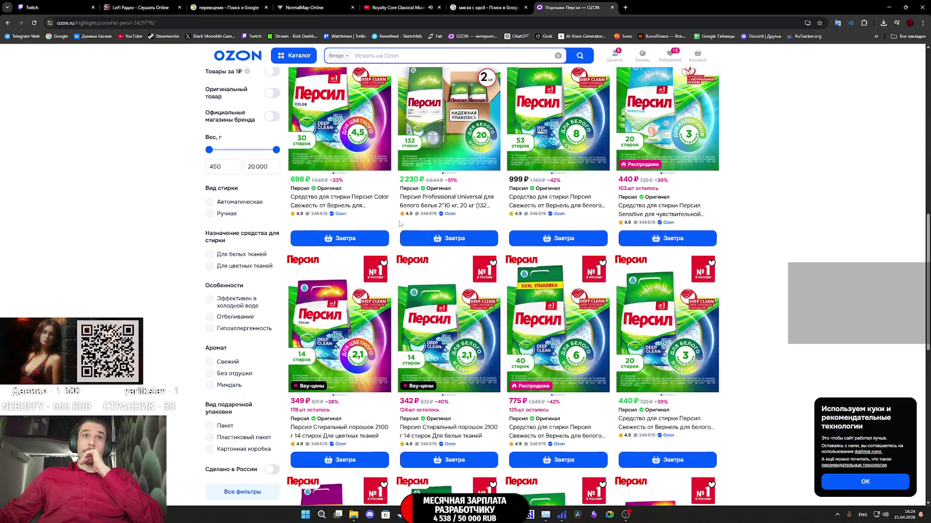
scroll(401, 224, "down", 8)
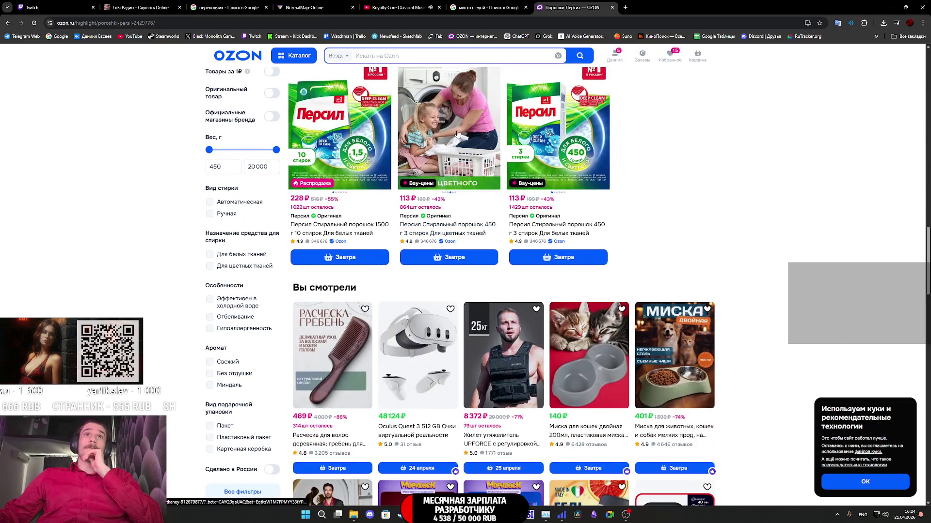
left_click(449, 127)
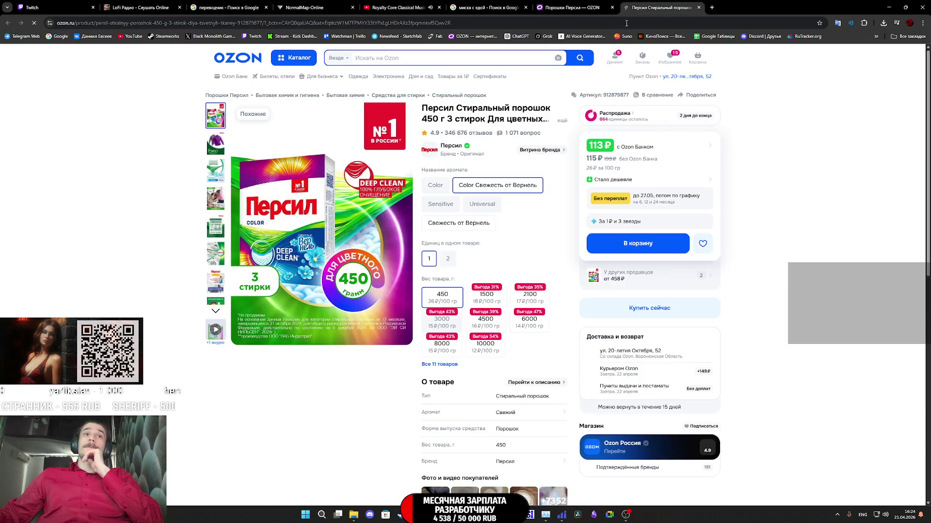
left_click(215, 143)
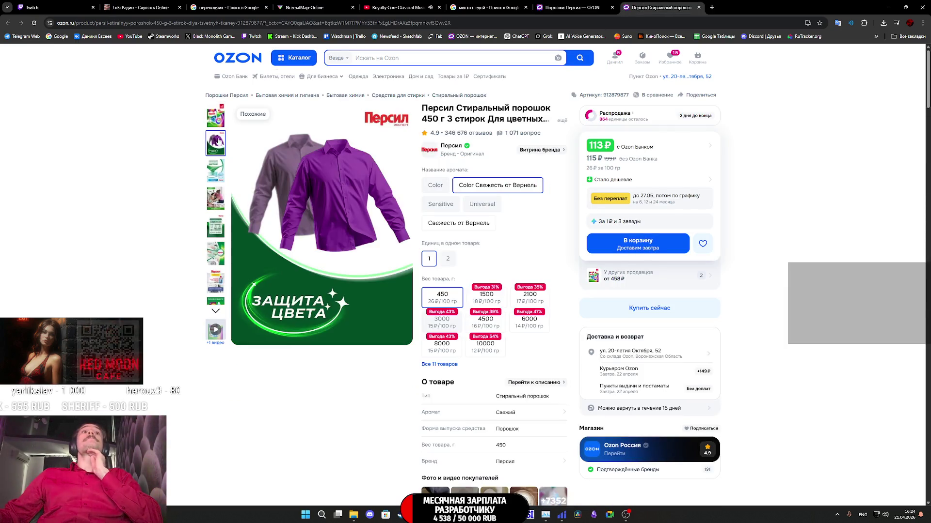
left_click(324, 224)
Step: Step through the gallery to the Persil box front and snip it to the clipboard
key("Right")
key("Right")
key("Right")
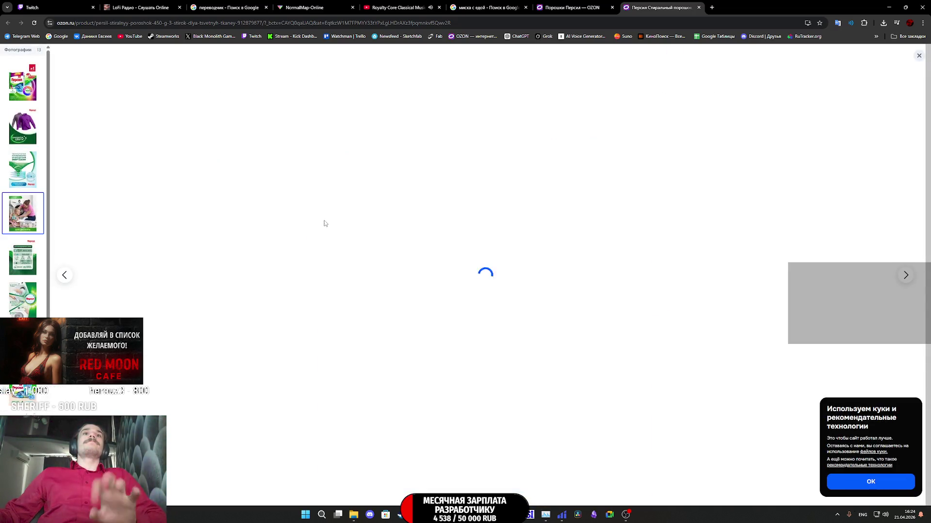
key("Right")
key("Right")
key("Right")
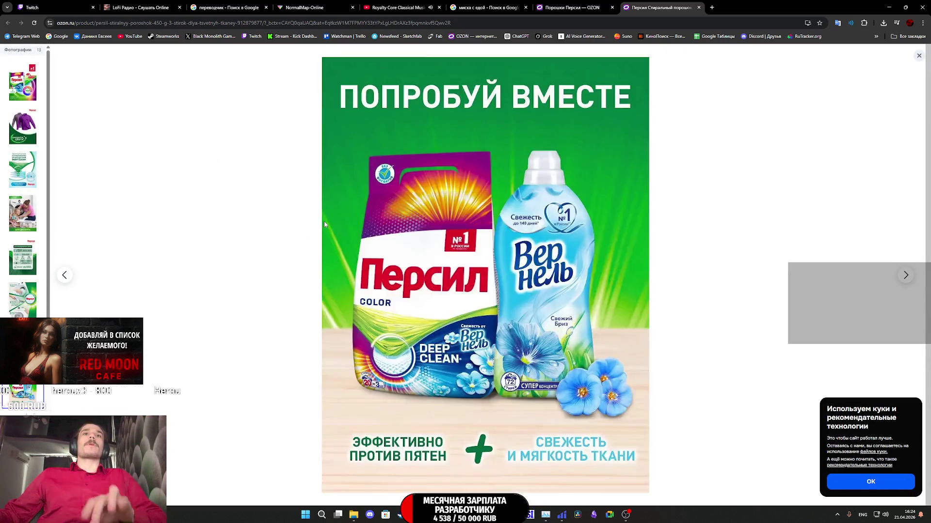
key("Right")
key("Right")
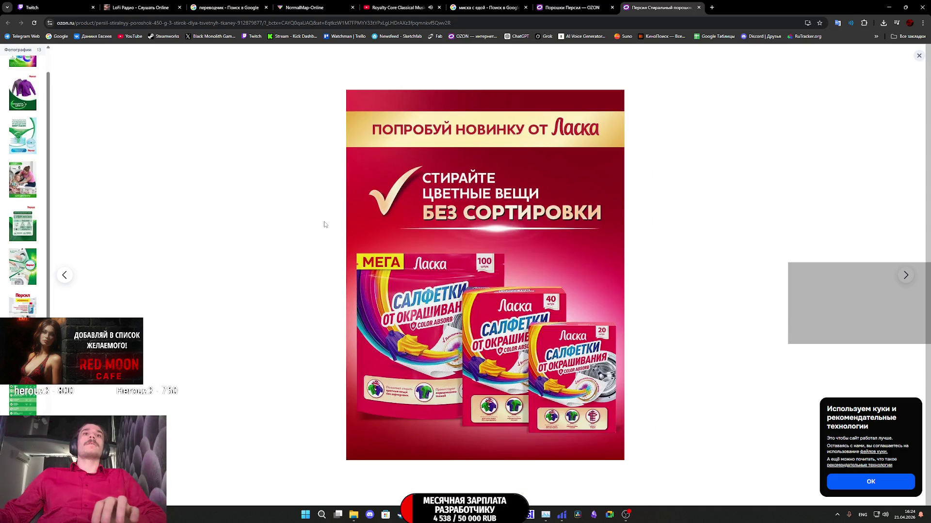
key("Right")
key("Right")
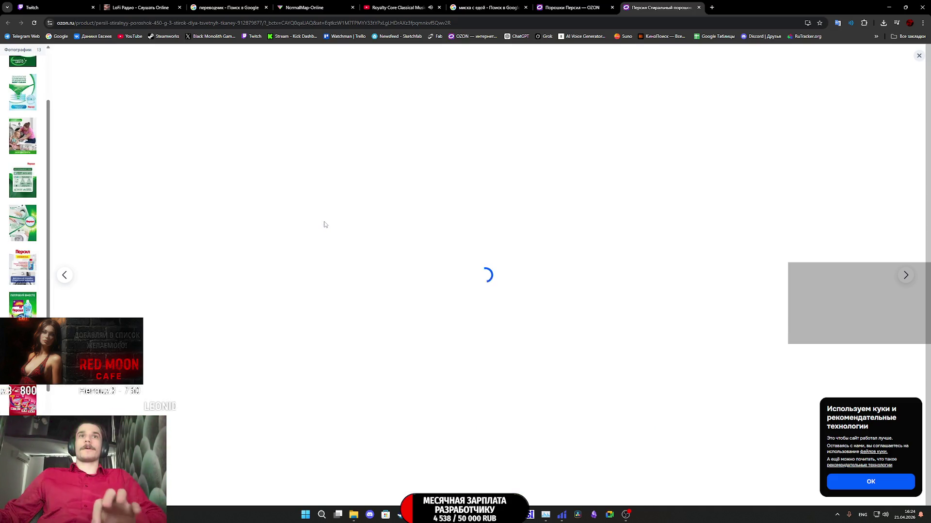
key("Right")
key("Right")
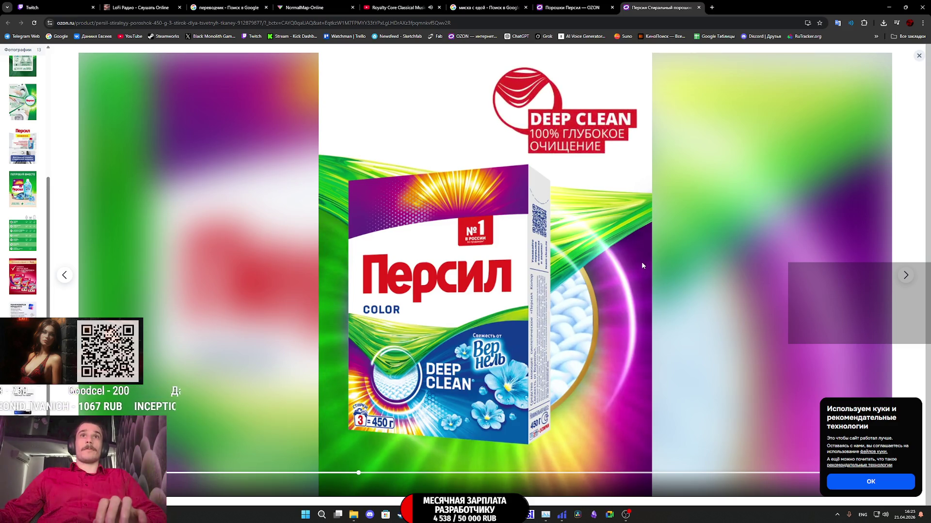
key("super+shift+s")
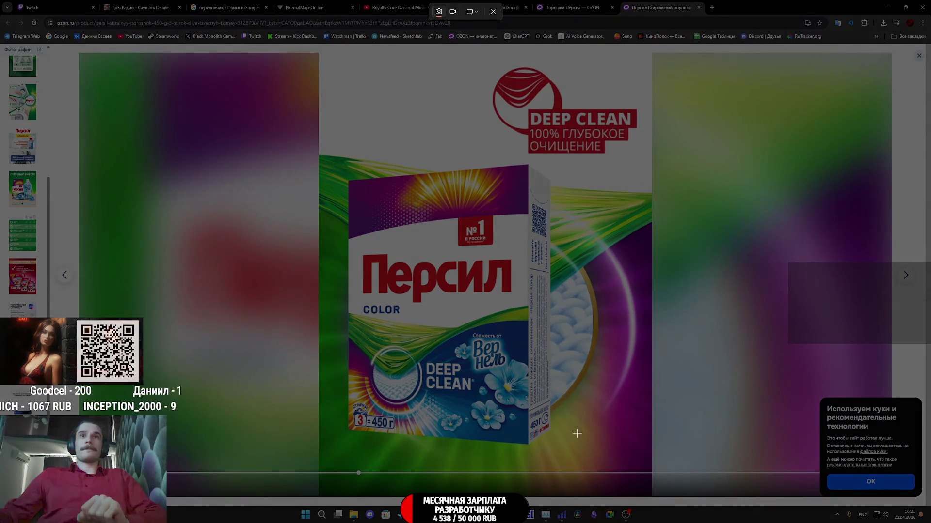
mouse_move(573, 448)
left_mouse_down()
mouse_move(336, 187)
mouse_move(322, 157)
left_mouse_up()
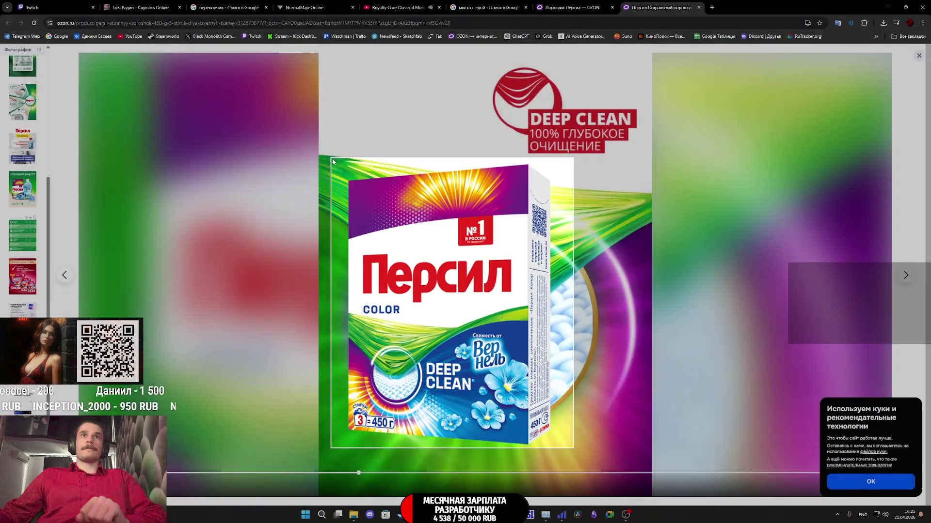
key("alt+Tab")
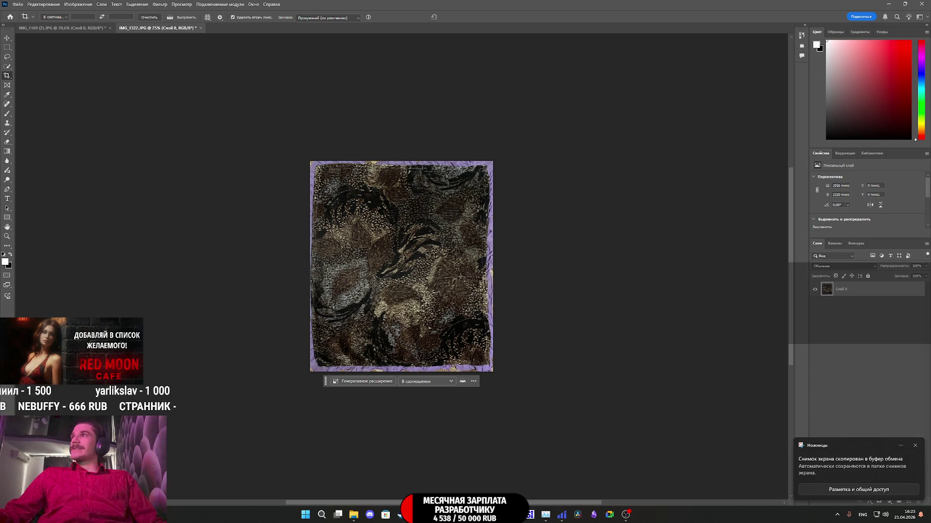
Step: Open the Persil screenshot as a separate PNG document without assigning a colour profile
left_click(354, 515)
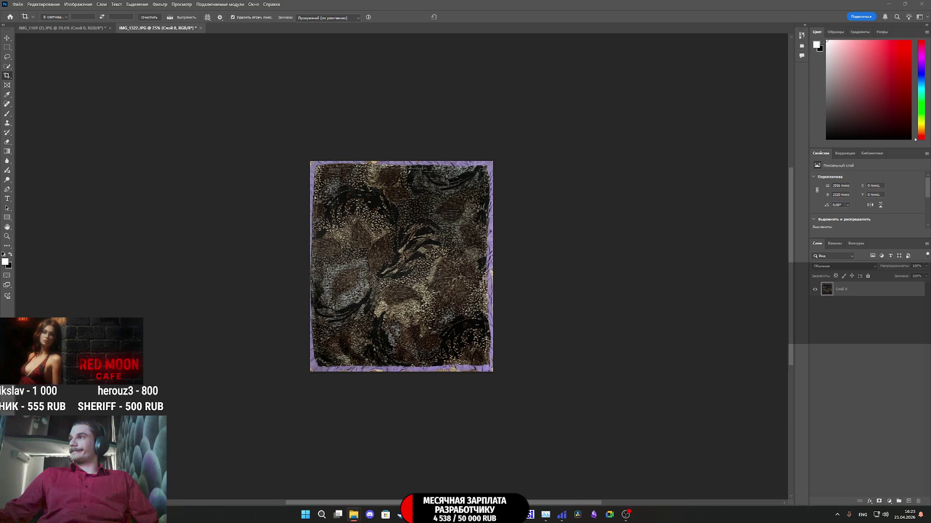
left_click_drag(930, 334, 565, 318)
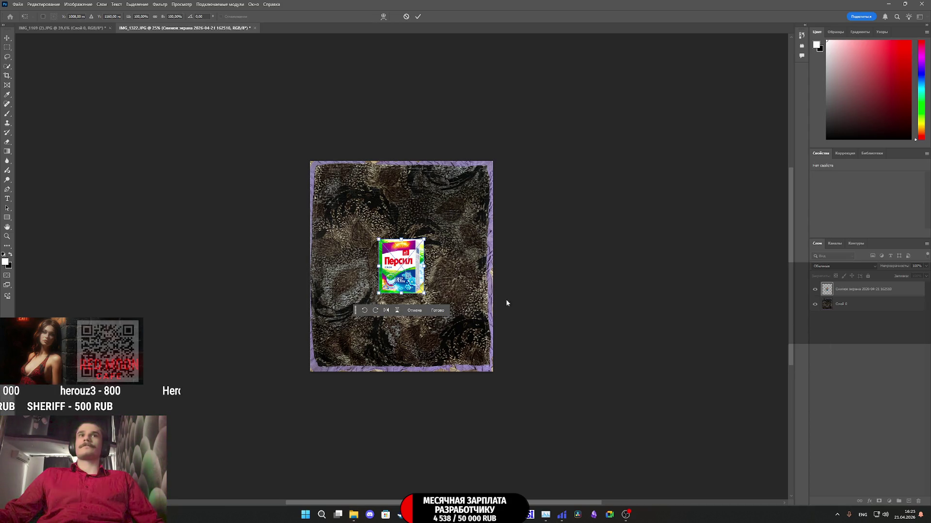
left_click(414, 310)
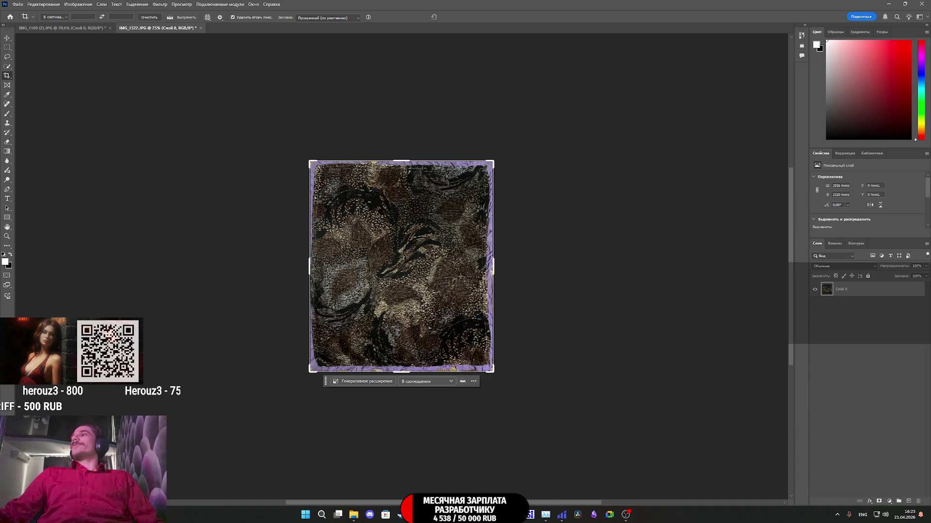
key("i")
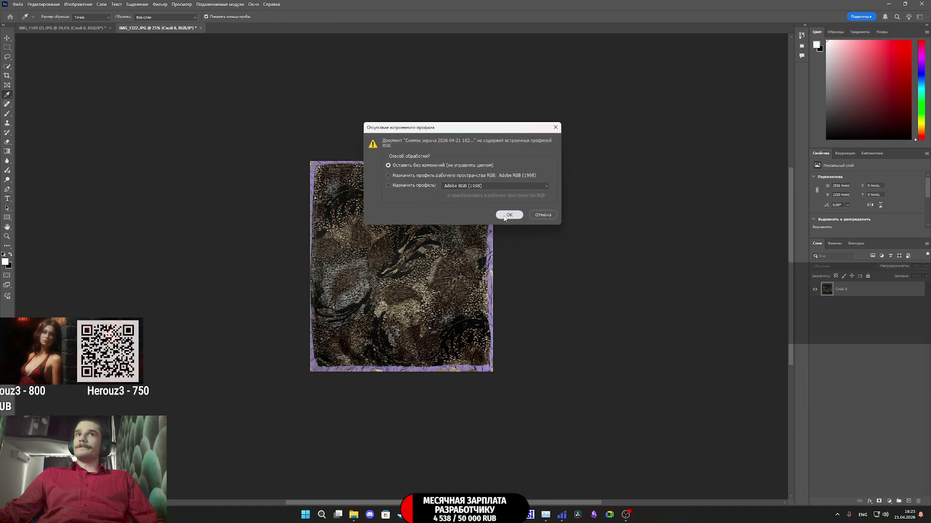
left_click(508, 215)
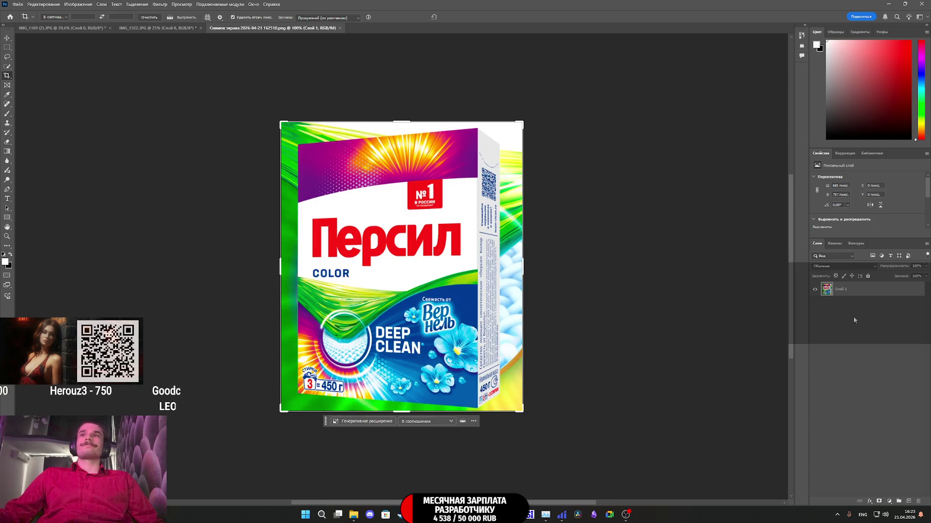
left_click(43, 4)
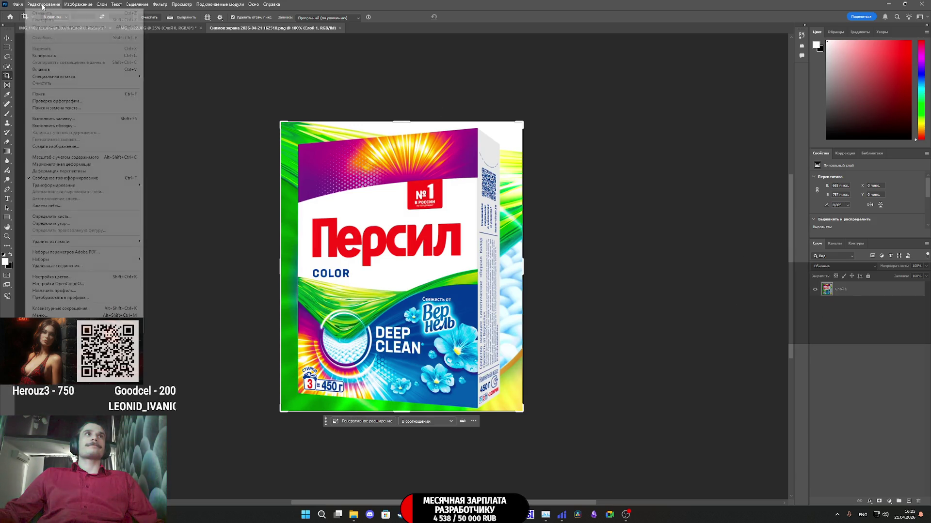
Step: Perspective-warp the box front: fit a quad to its corners, straighten it and commit
left_click(76, 171)
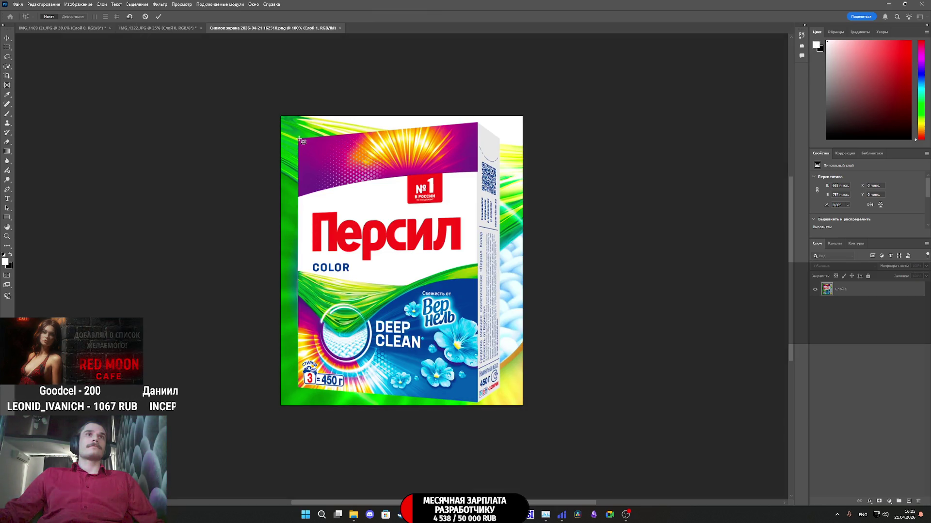
mouse_move(299, 139)
left_mouse_down()
mouse_move(495, 363)
mouse_move(481, 403)
left_mouse_up()
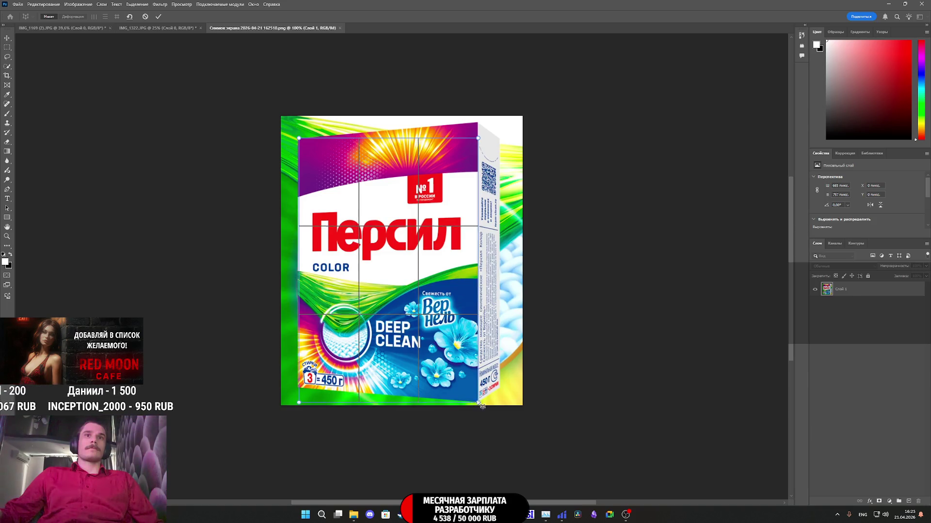
left_click_drag(477, 139, 477, 123)
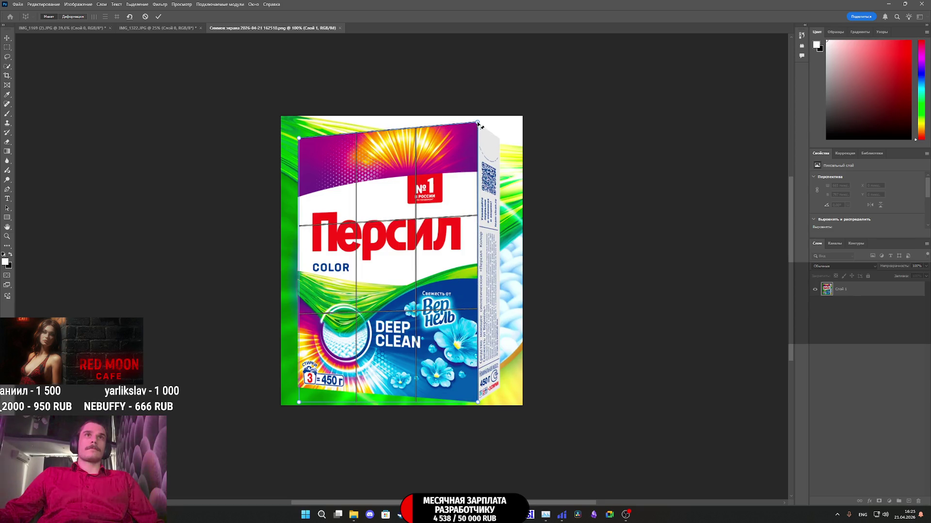
left_click_drag(299, 403, 298, 390)
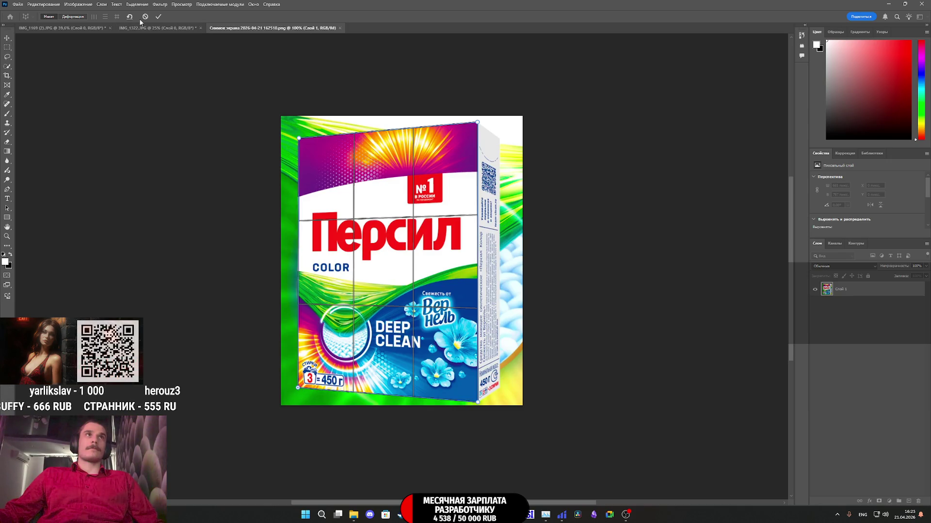
left_click(79, 18)
left_click(118, 18)
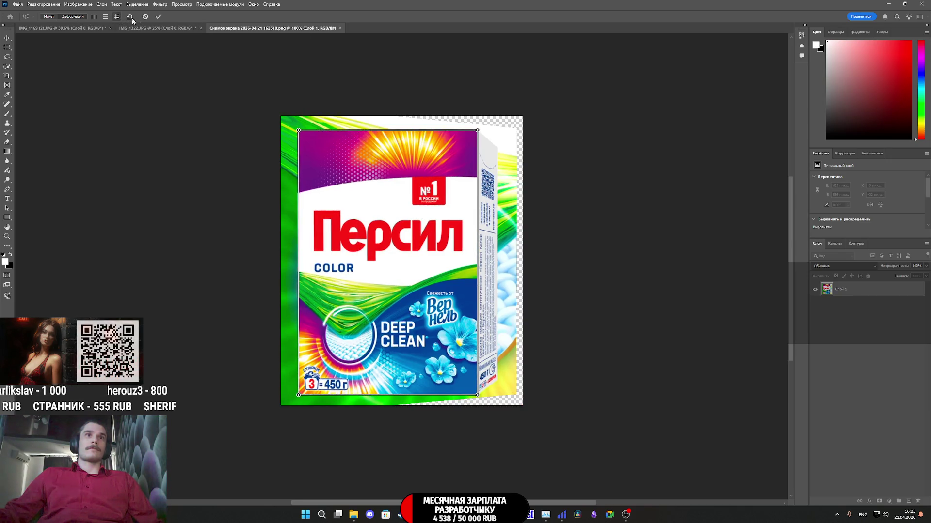
left_click(159, 17)
left_click(522, 252)
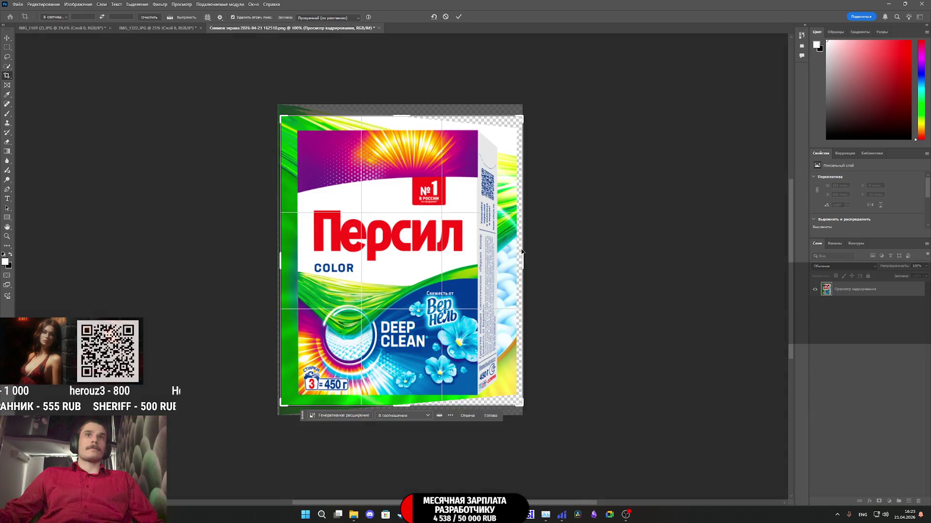
Step: Perspective-crop the image to the edges of the box front and apply it
left_click_drag(525, 255, 502, 269)
left_click_drag(406, 118, 409, 123)
left_click_drag(302, 262, 321, 263)
left_click_drag(393, 399, 399, 392)
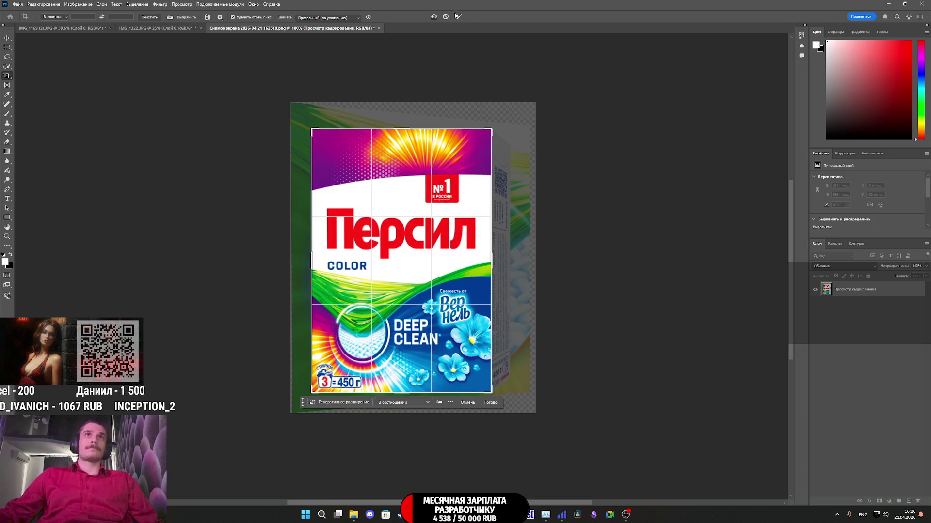
left_click(458, 17)
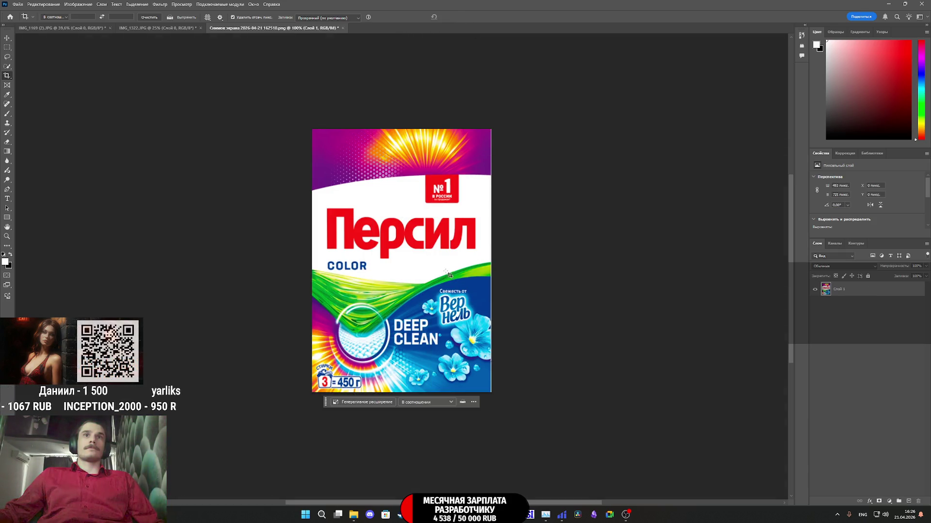
Step: Crop again to trim the leftover strip along the right edge
left_click(449, 274)
scroll(456, 310, "up", 5, "alt")
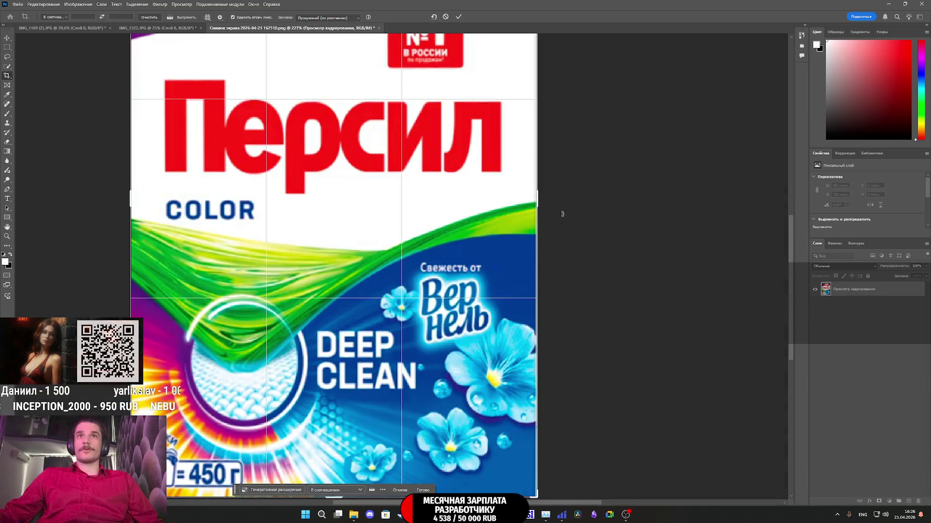
left_click_drag(538, 204, 539, 202)
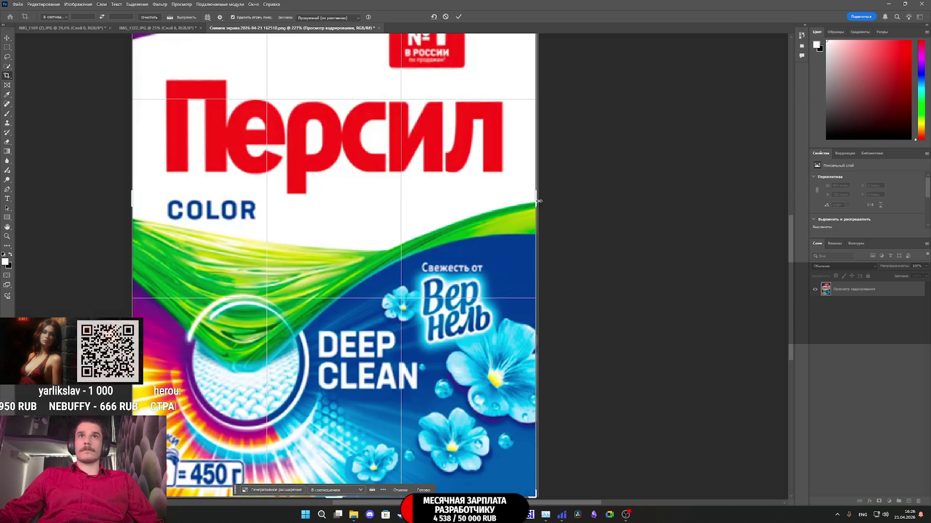
left_click(459, 17)
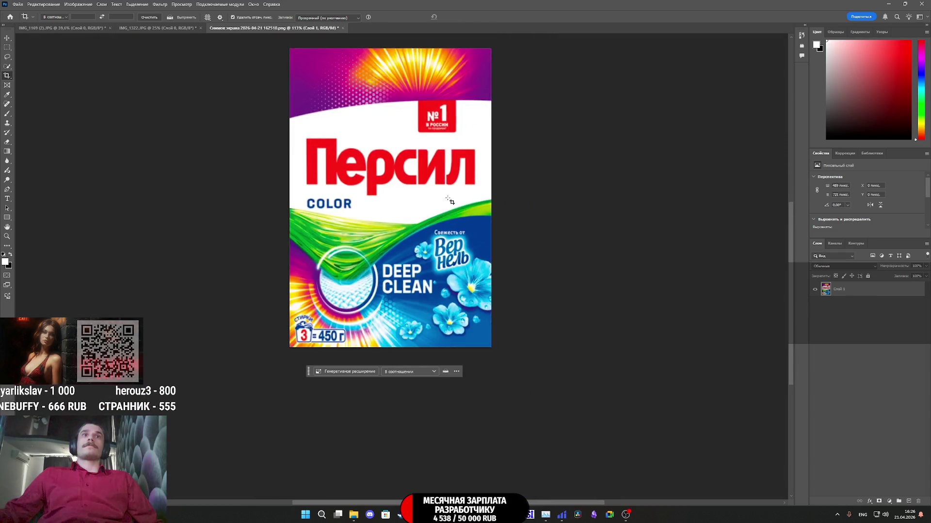
left_click(17, 4)
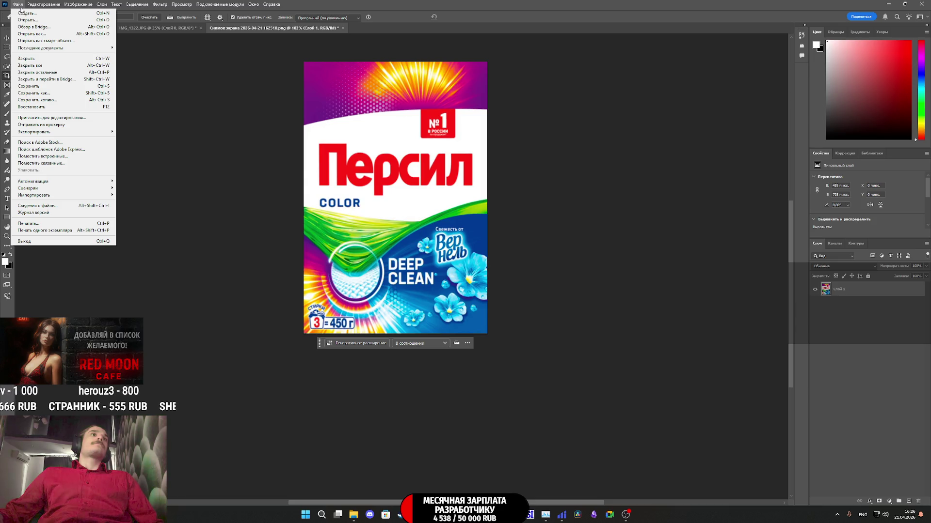
Step: Use Export As to save the cropped box front as 10.png in AP2_Tex
mouse_move(58, 131)
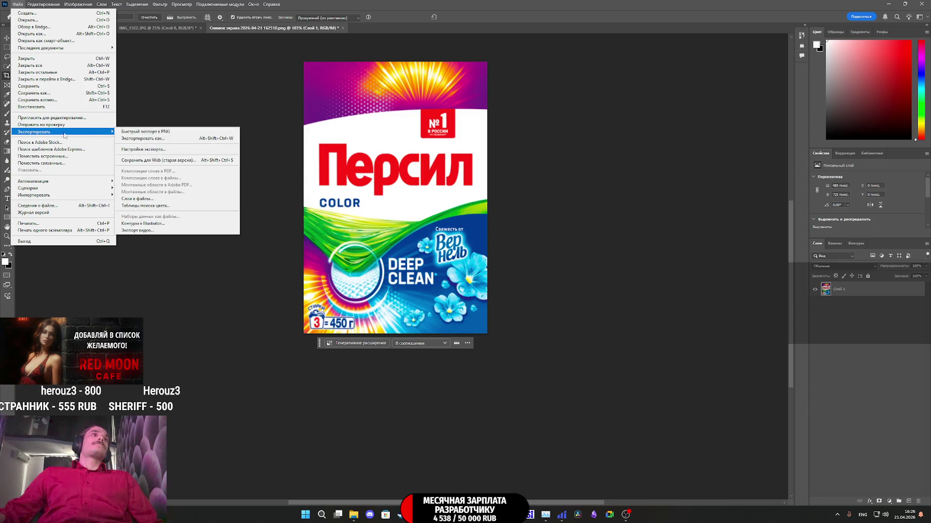
left_click(157, 139)
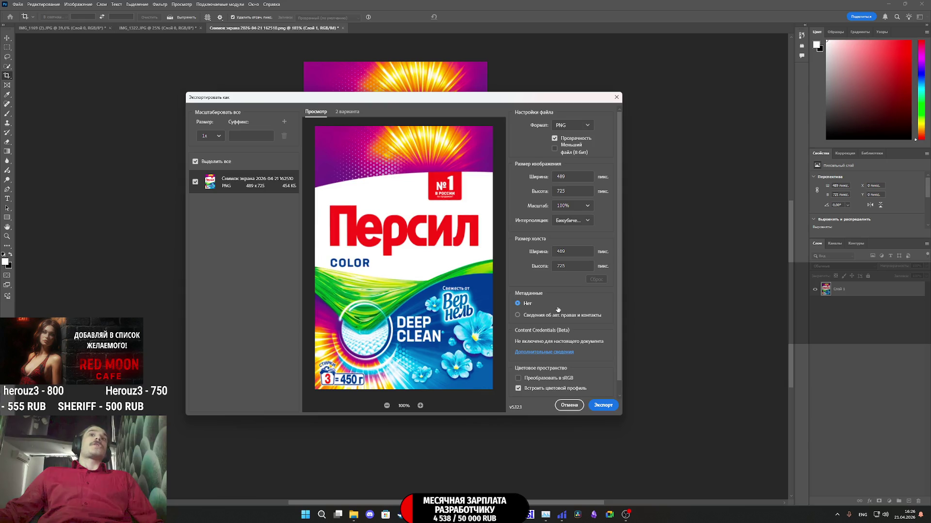
left_click(605, 405)
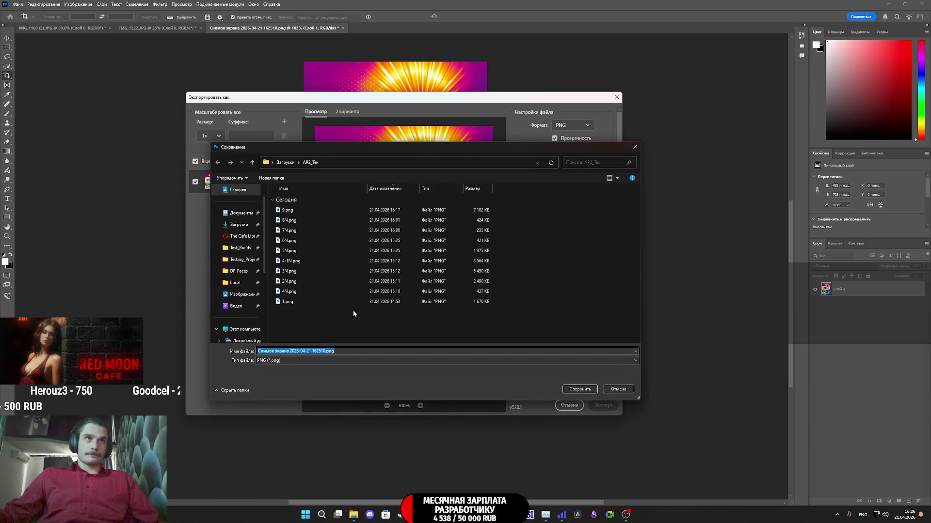
type("10")
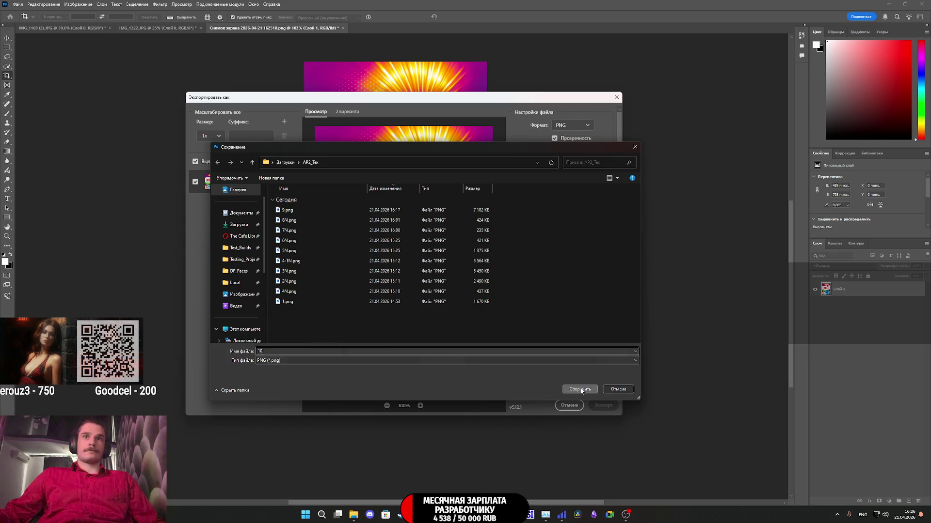
left_click(581, 389)
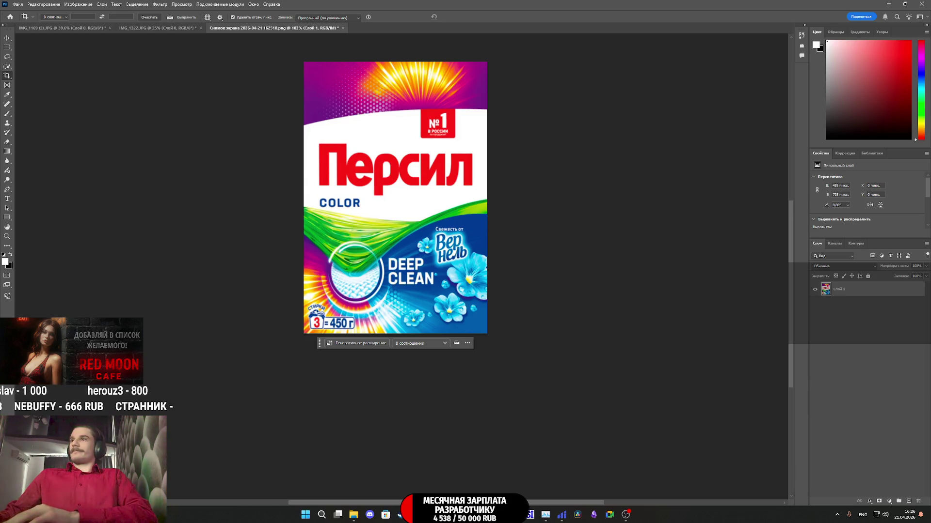
mouse_move(417, 515)
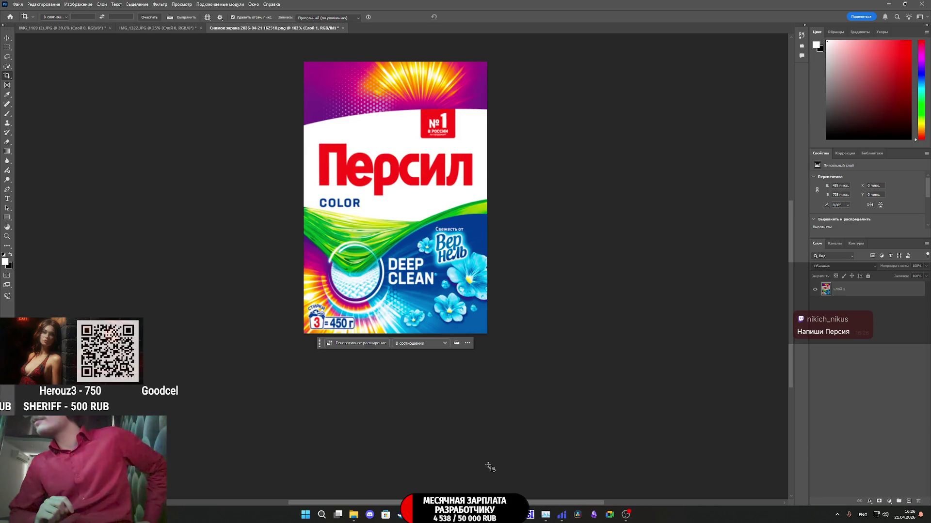
Step: Return to Chrome, close the Persil product tab, and scroll the powder listing
left_click(390, 520)
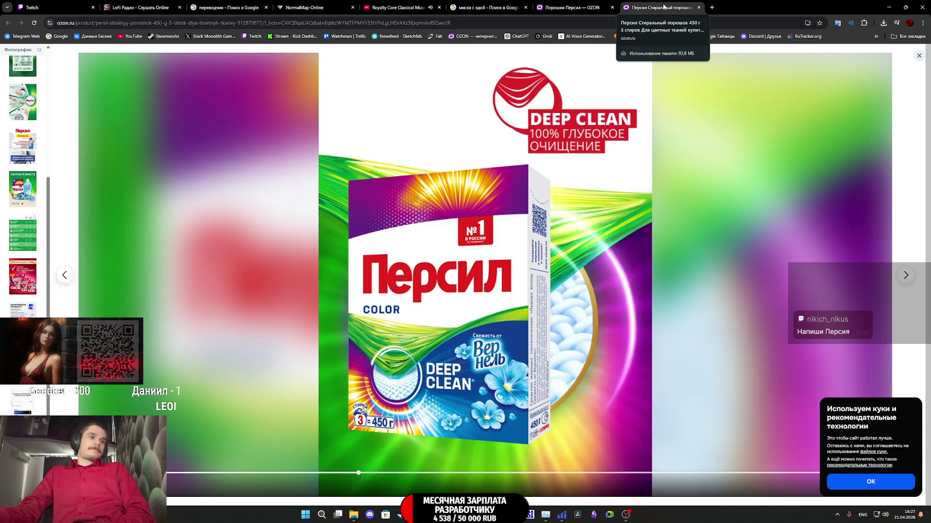
middle_click(664, 6)
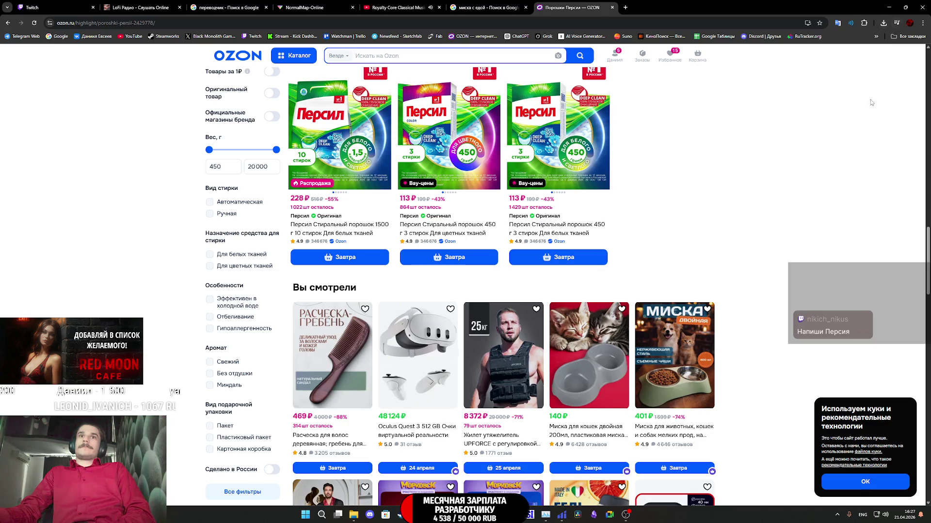
scroll(870, 100, "up", 3)
scroll(873, 104, "up", 3)
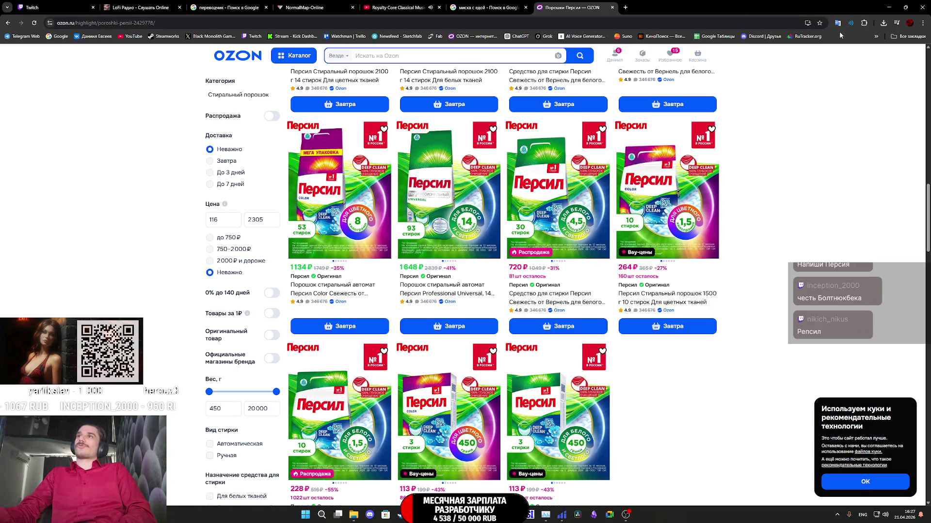
Step: Browse the bookmarks list, then open a new incognito window from the Chrome menu
left_click(908, 37)
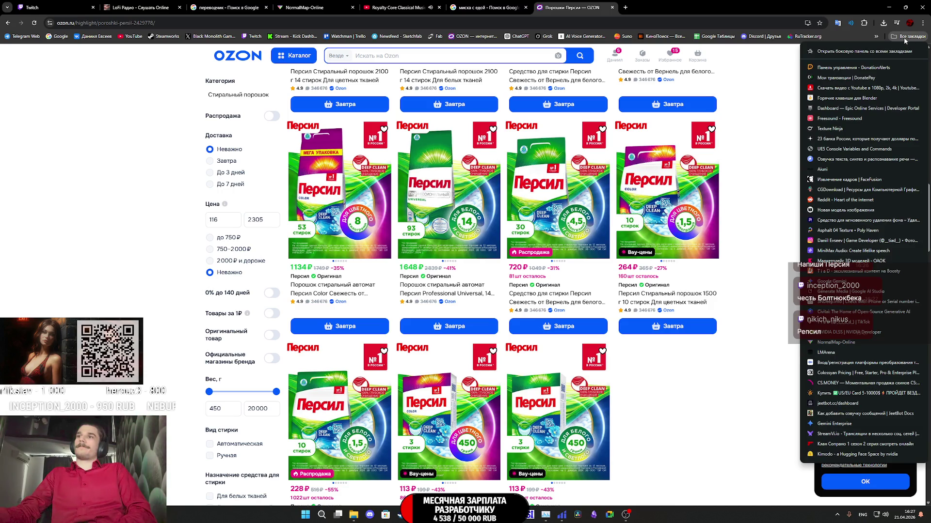
left_click(768, 124)
scroll(767, 124, "up", 1)
left_click(905, 37)
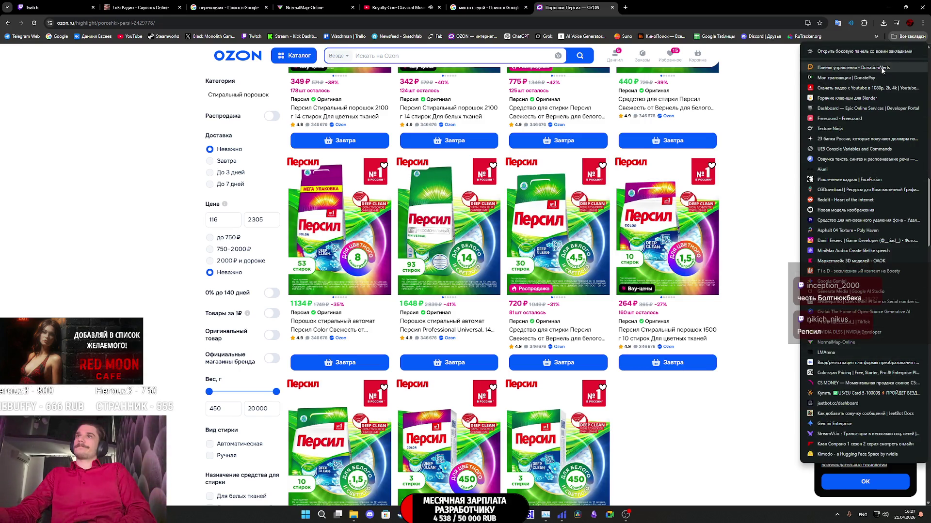
left_click(922, 23)
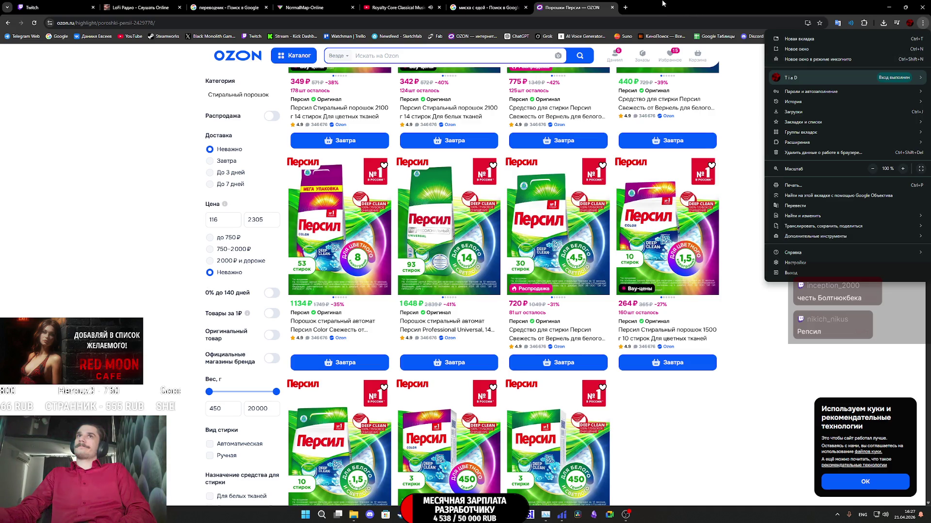
left_click(818, 60)
Step: Load Arena from the bookmarks in the incognito window and accept its cookies
left_click(909, 37)
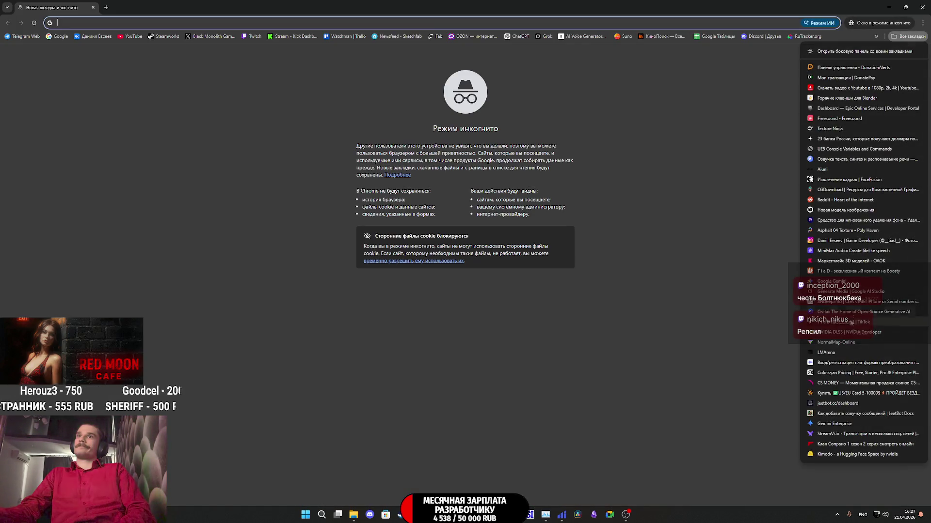
left_click(833, 340)
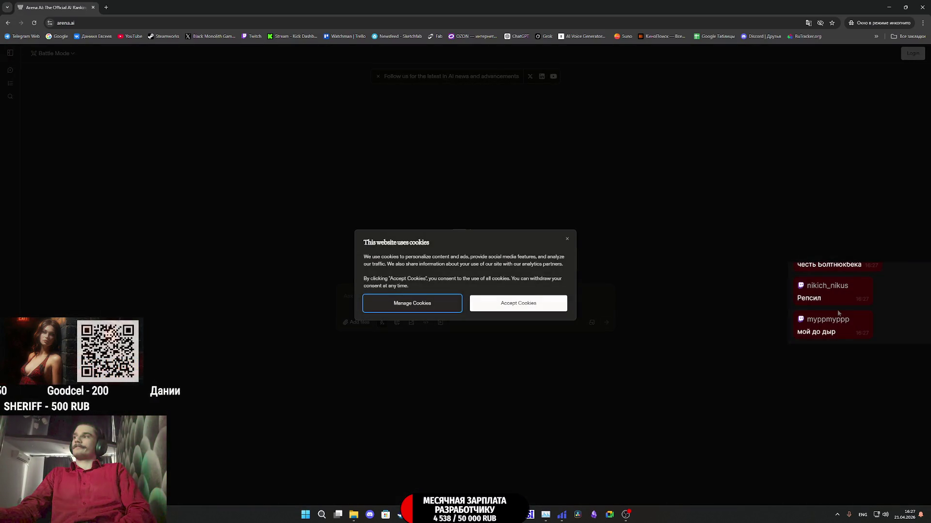
left_click(529, 303)
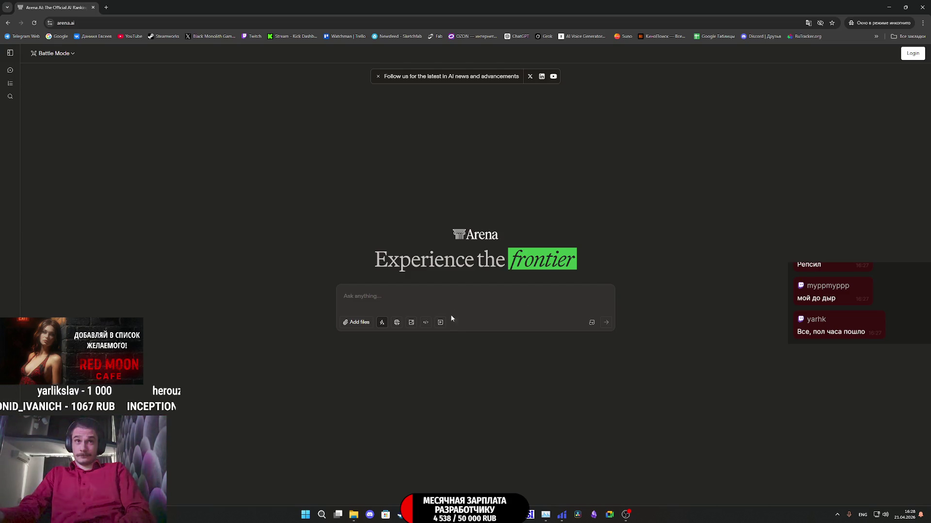
Step: Switch to Image Side by Side mode with gemini-3-pro-image-preview-2k as the second model
left_click(412, 323)
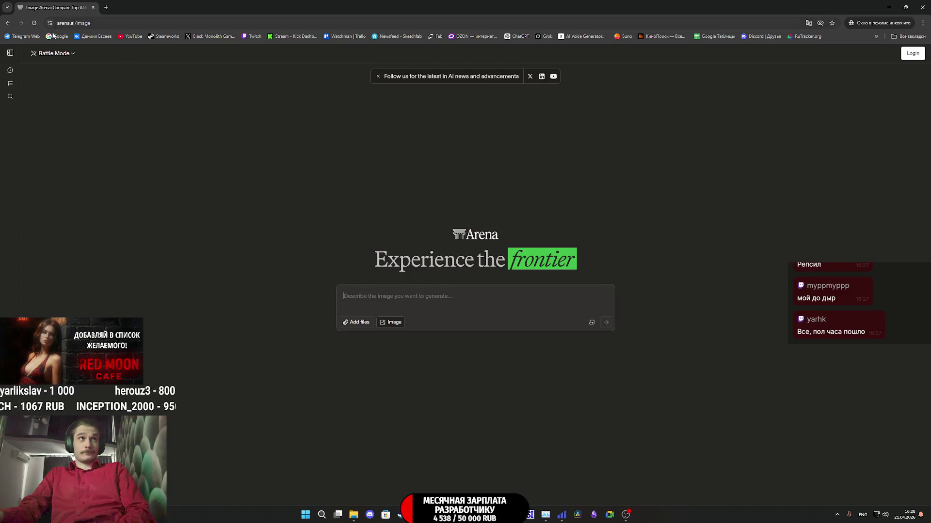
left_click(52, 54)
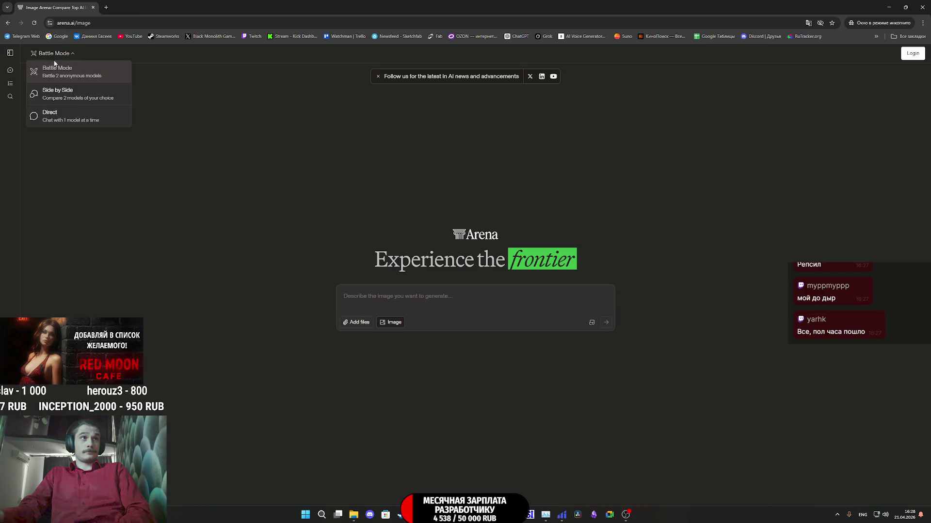
left_click(59, 93)
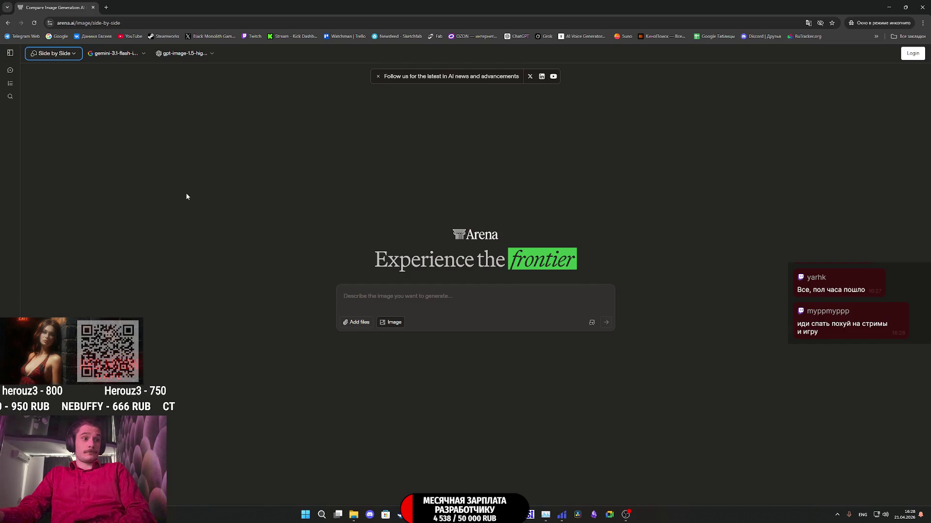
left_click(179, 54)
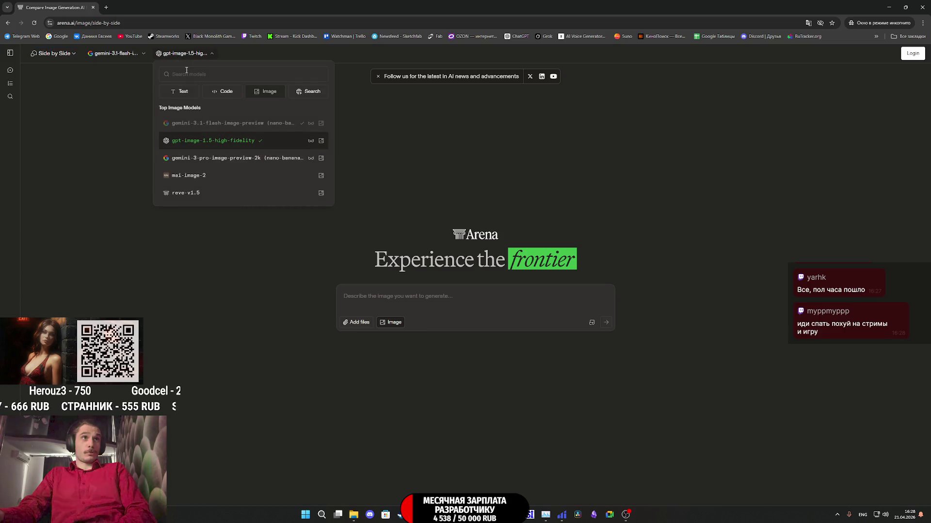
left_click(224, 159)
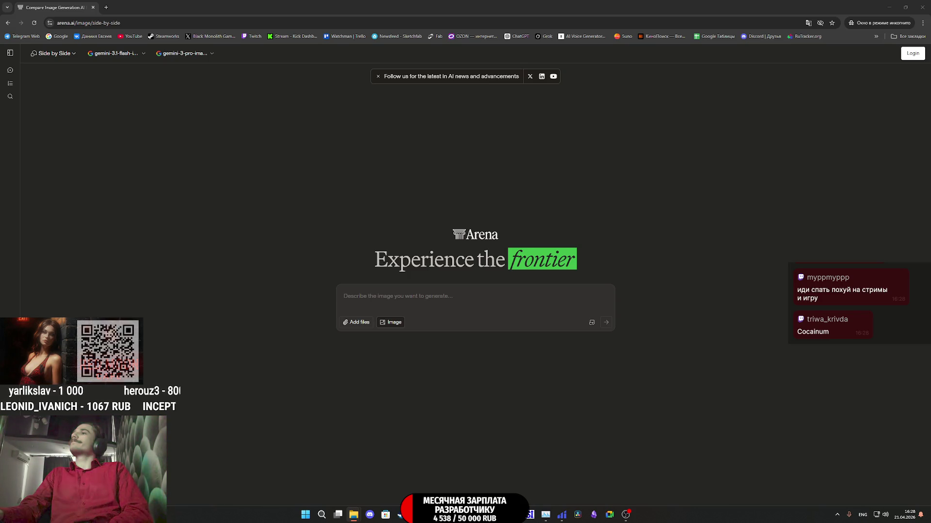
Step: Attach the Persil image and type the prompt 'Измени название этикетки стирального порошка на'
mouse_move(930, 301)
left_mouse_down()
mouse_move(476, 307)
mouse_move(459, 290)
left_mouse_up()
left_click(423, 302)
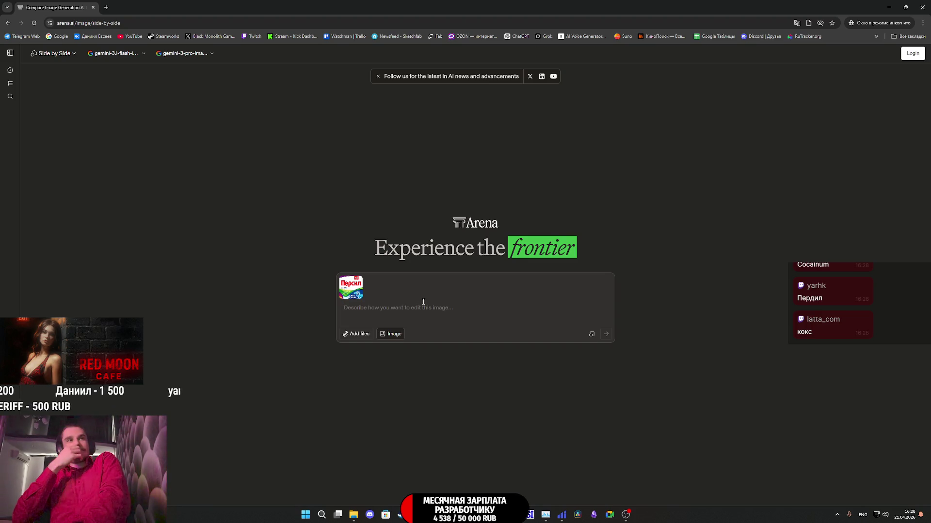
left_click(423, 302)
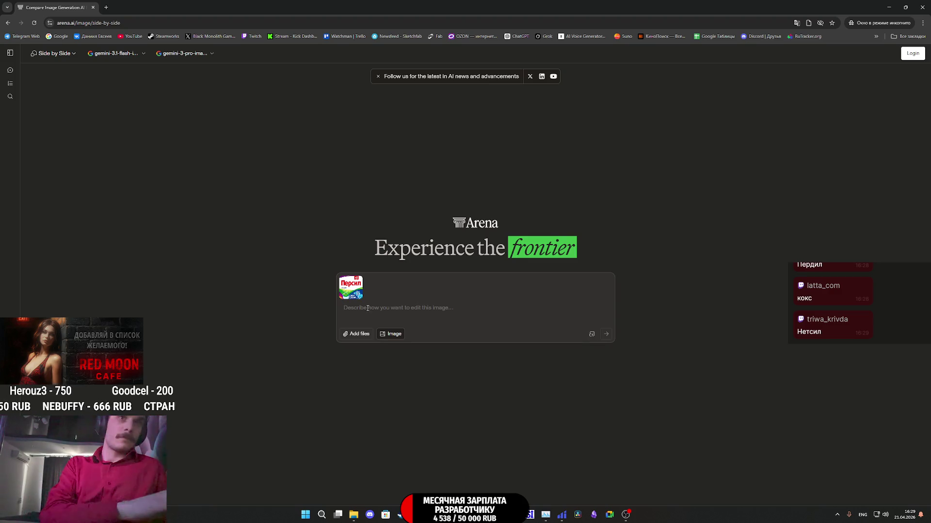
type("B")
key("BackSpace")
key("alt+shift")
type("И")
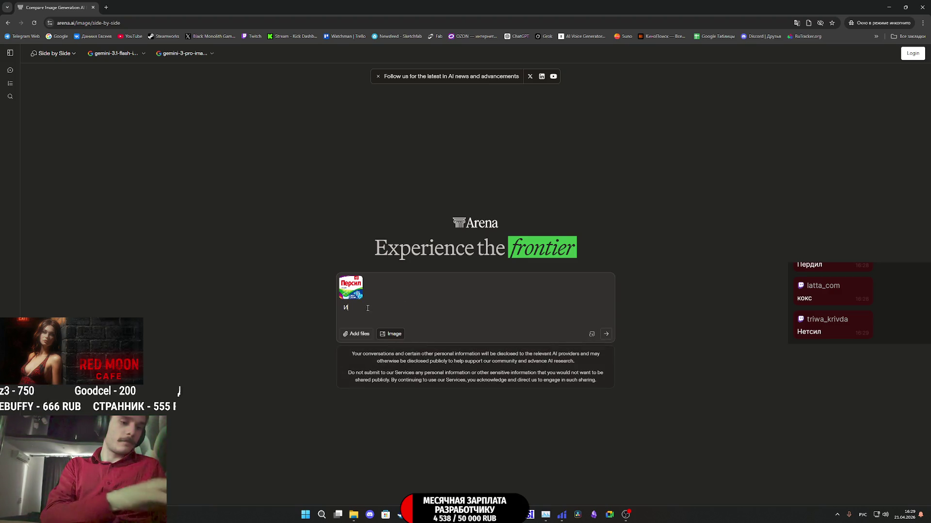
type("змени на")
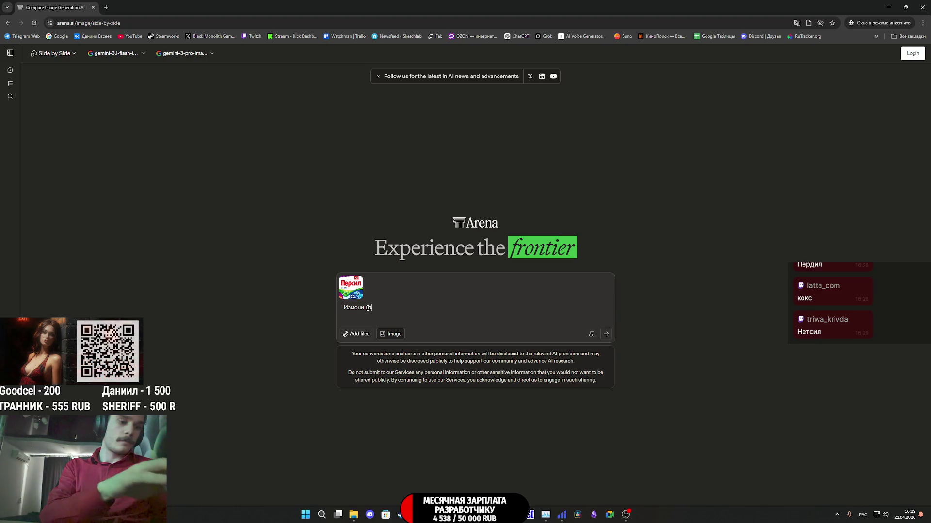
type("звание ")
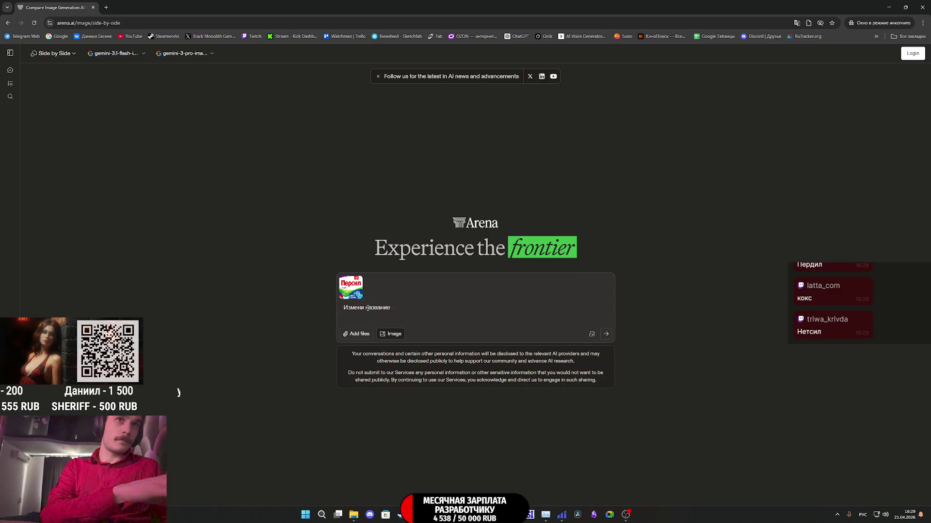
type("этикетки стирального порошка на")
Step: Finish the prompt with the Cyrillic name СТАРЫЙ_Х and send it
key("alt+shift")
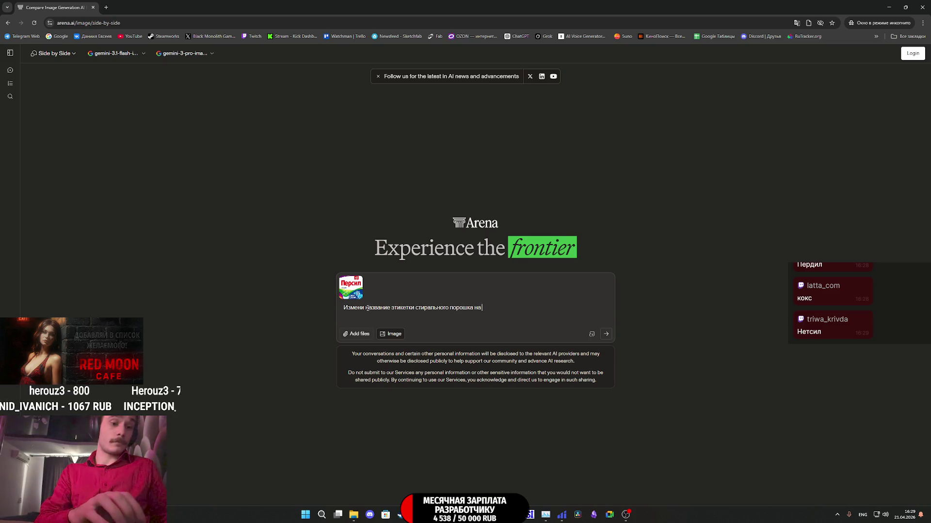
type("WP3G")
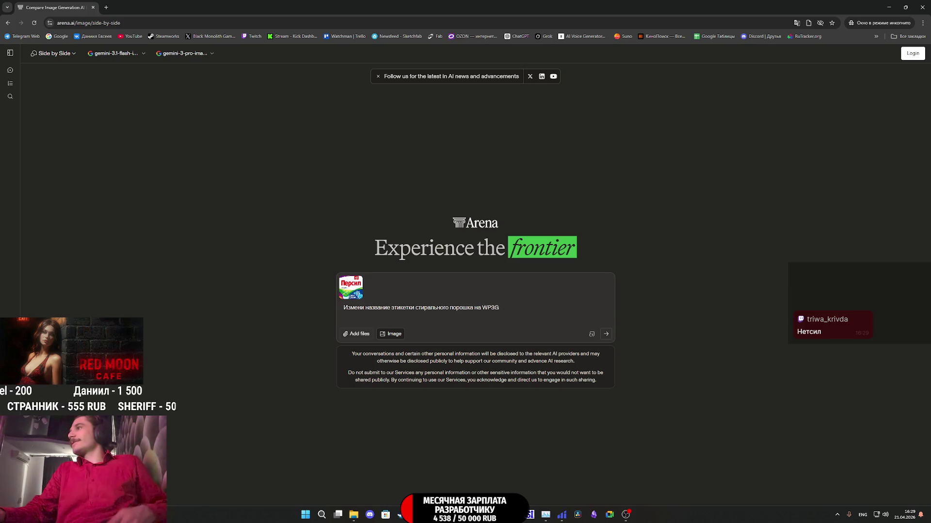
left_click_drag(482, 308, 543, 305)
type("S")
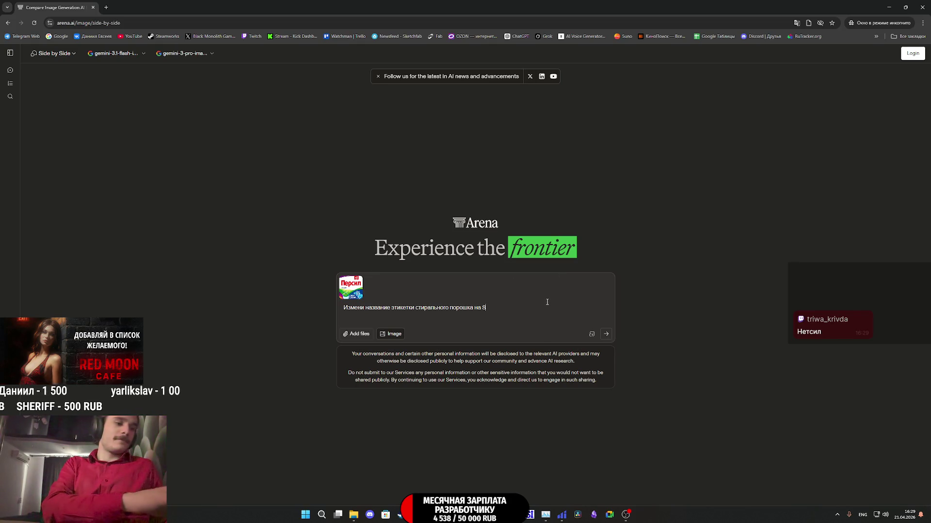
type("TARIY_X")
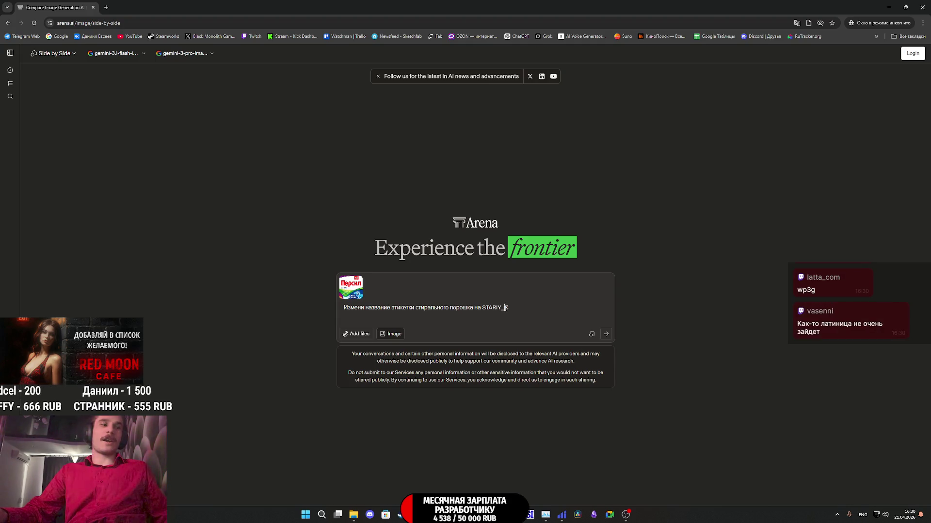
left_click_drag(507, 308, 483, 308)
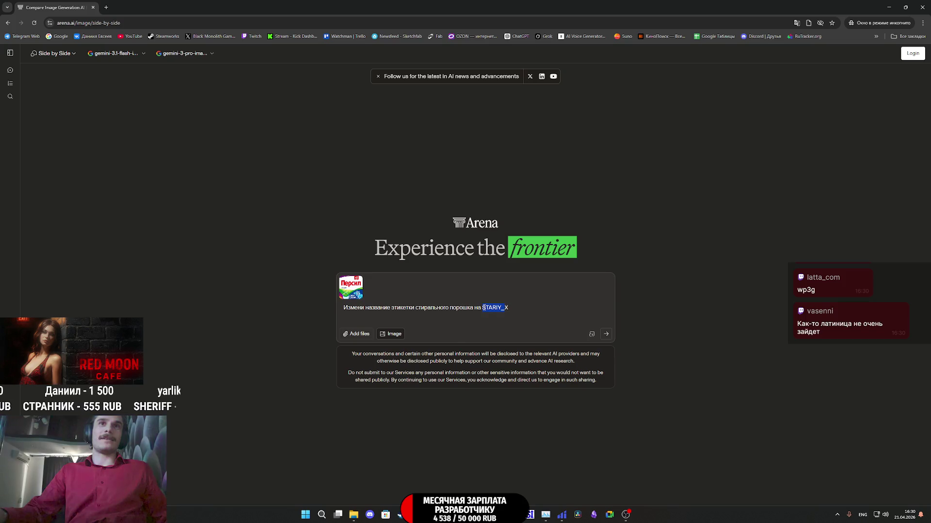
type("СТА")
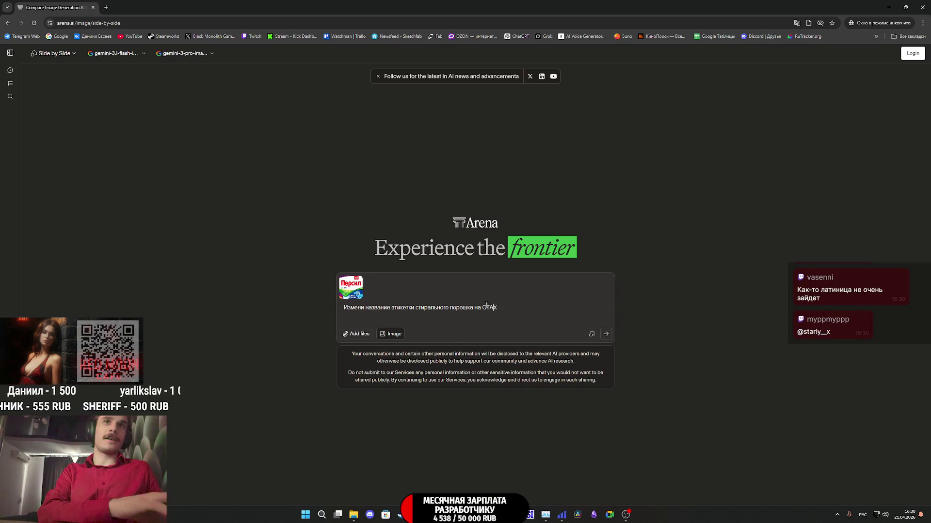
type("РЫЙ")
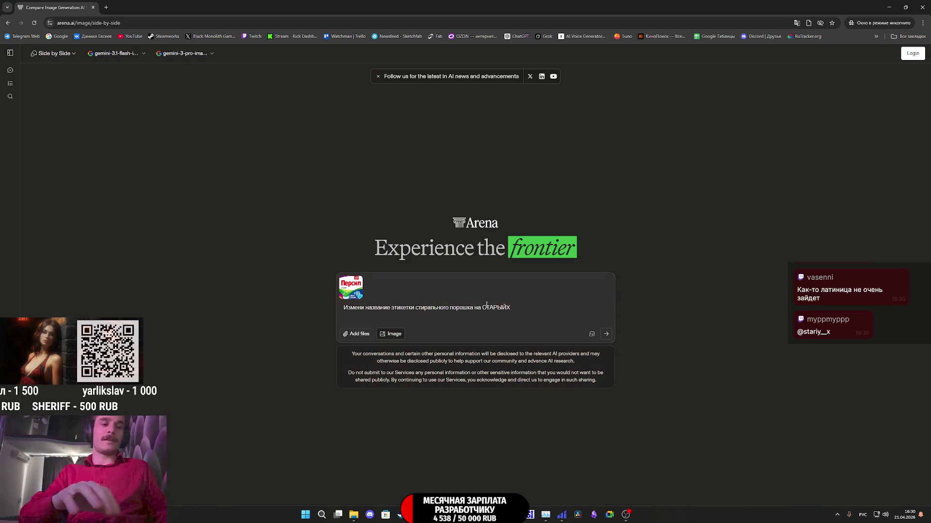
type("_")
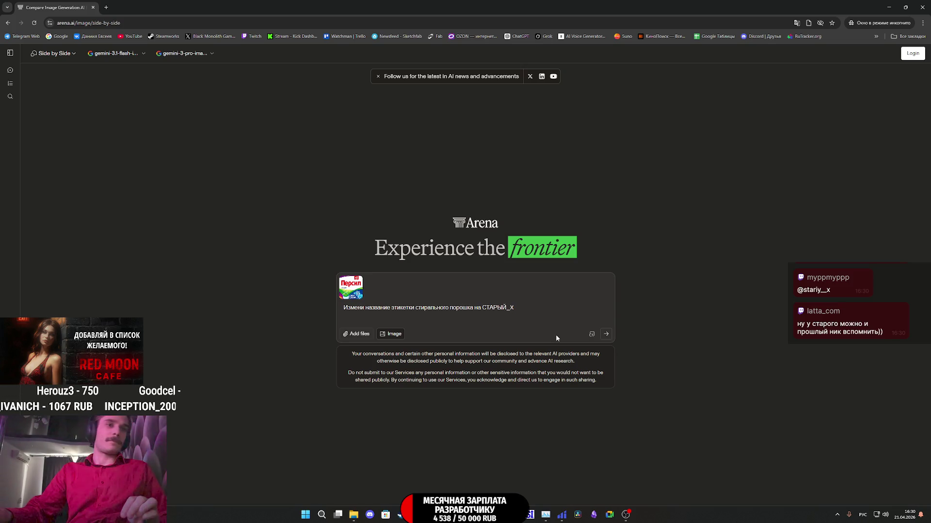
left_click(606, 334)
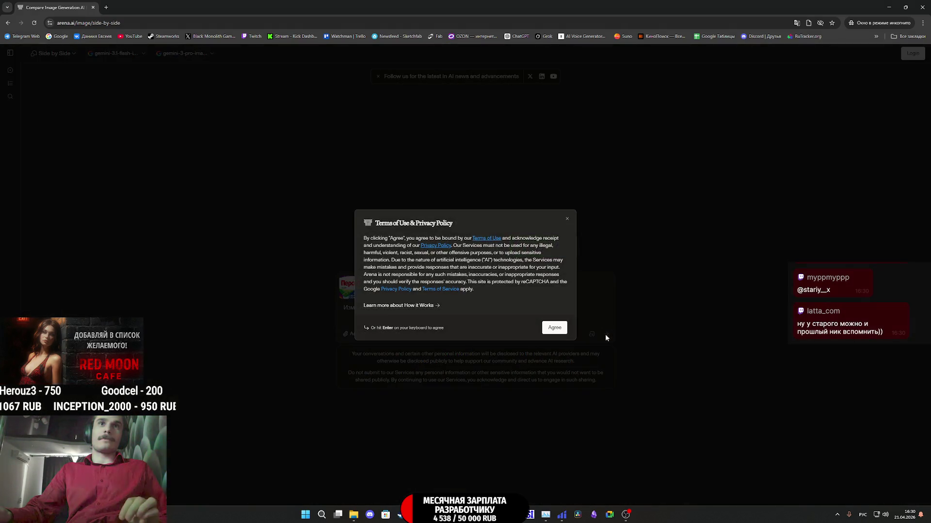
Step: Accept the terms of use, dismiss the login request, and try sending the prompt again
left_click(554, 328)
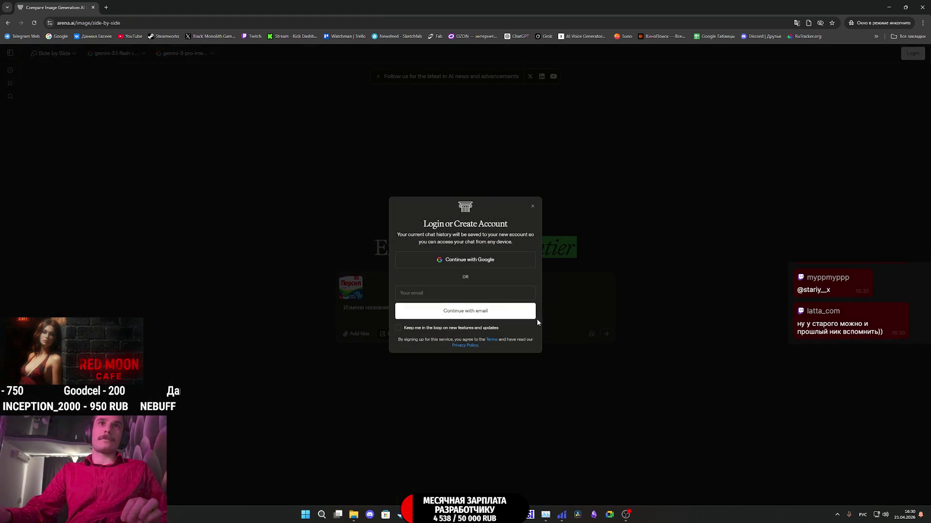
left_click(533, 208)
left_click_drag(515, 308, 329, 309)
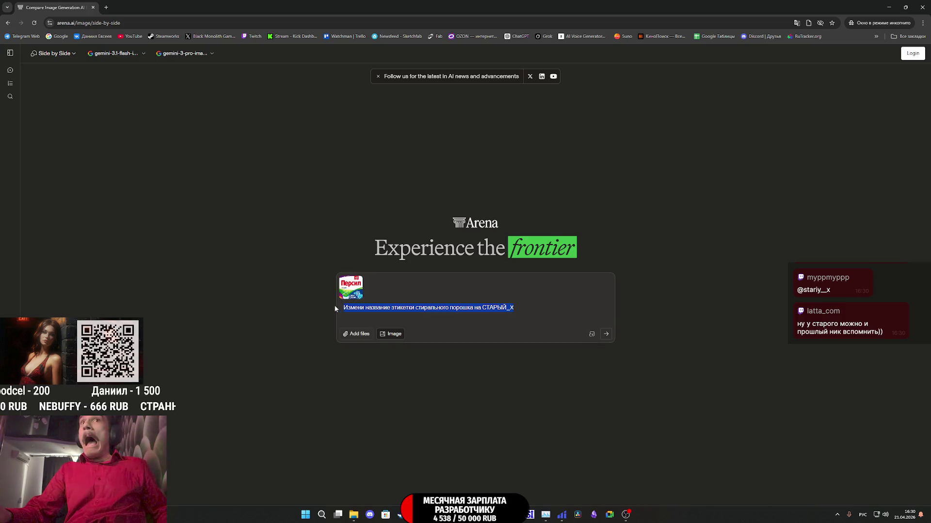
left_click(607, 333)
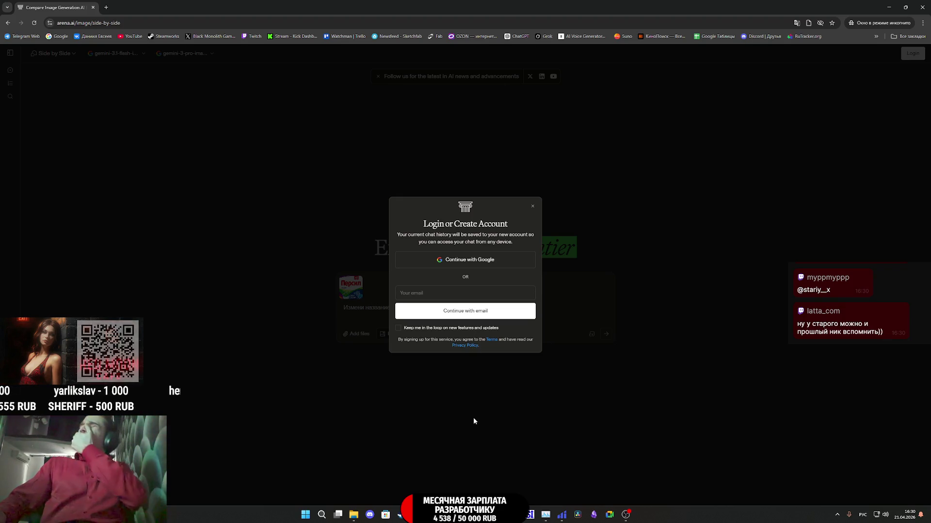
Step: Sign up with the saved email address, create the account, and close the verification dialogs
left_click(398, 328)
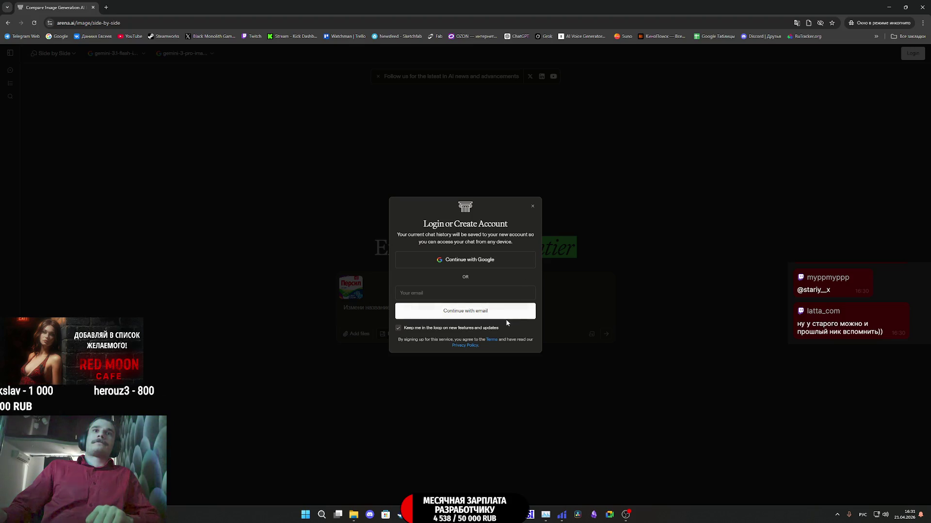
left_click(440, 293)
left_click(464, 313)
left_click(490, 313)
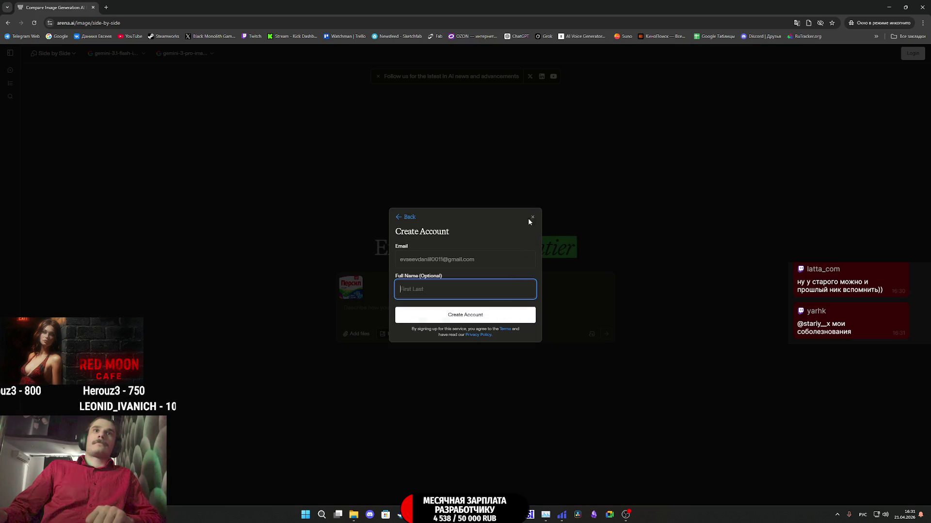
type("675")
left_click(470, 318)
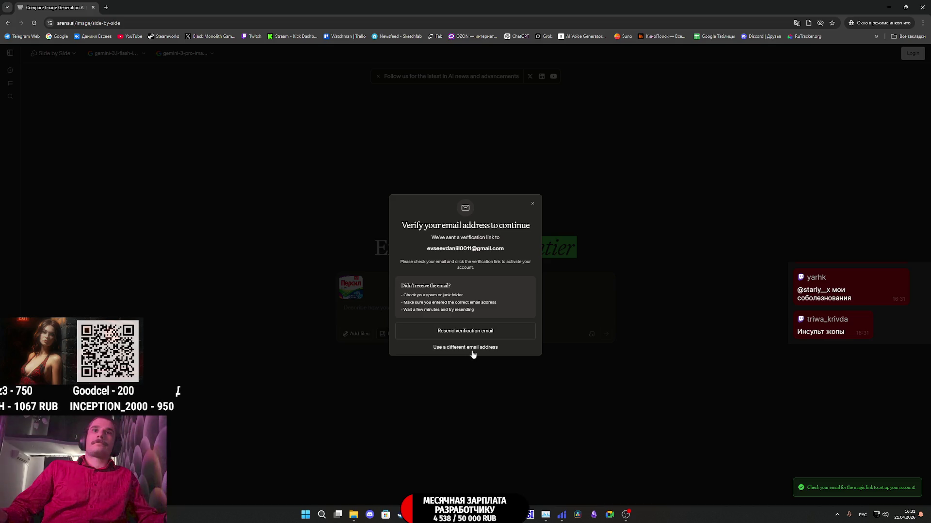
left_click(473, 348)
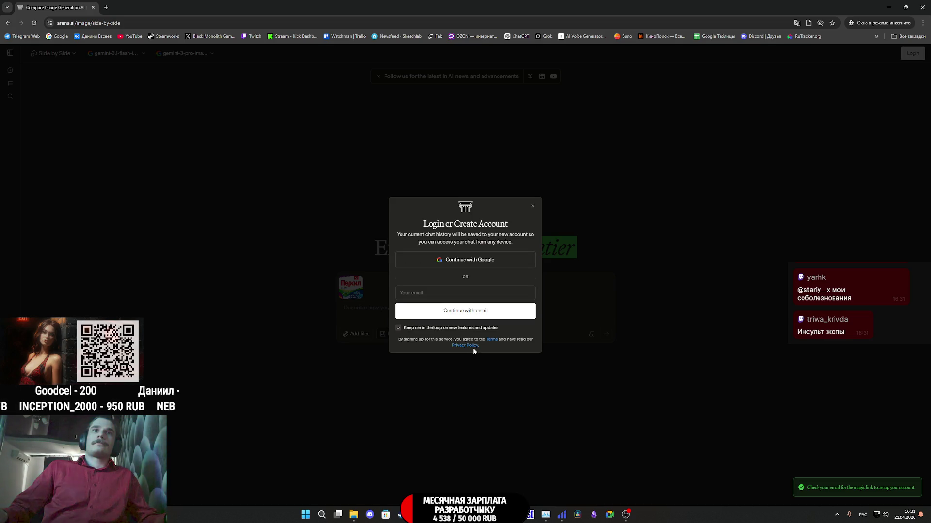
left_click(531, 208)
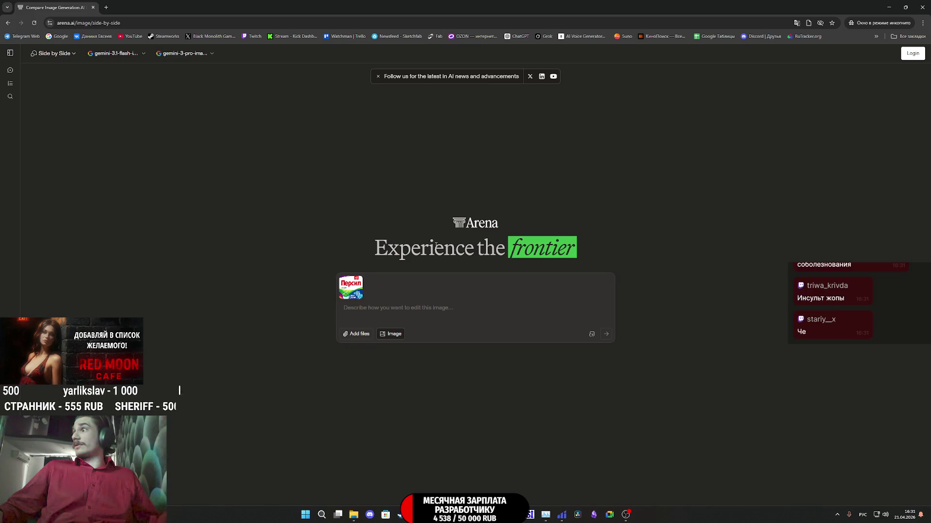
Step: Retype the prompt ending in СТАРЫЙ_Х, send it, and close the login dialog again
left_click(420, 309)
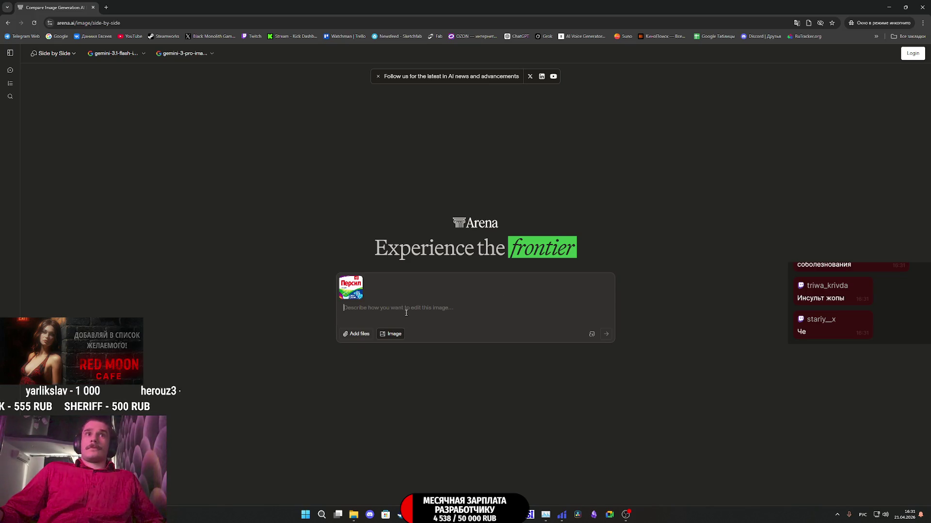
type("Измени название этикетки стирального порошка на СТАРЫЙ_Х")
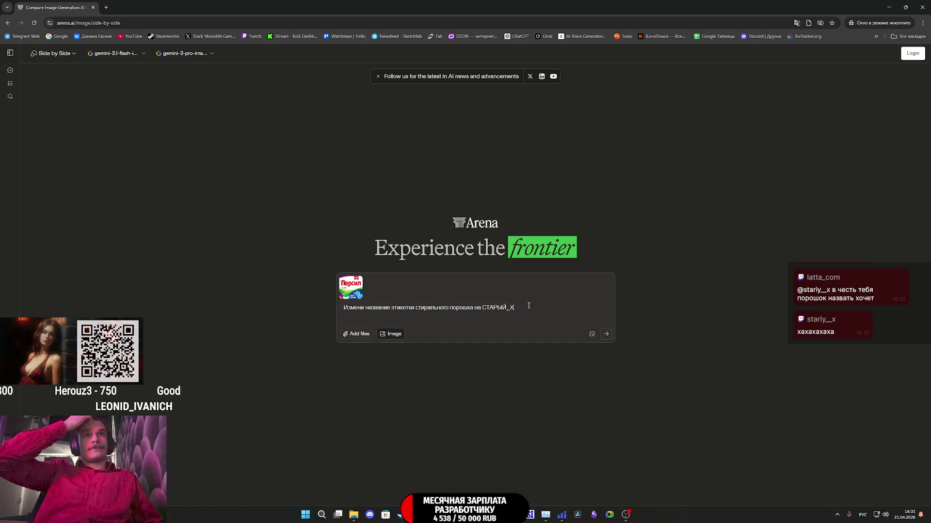
left_click(606, 334)
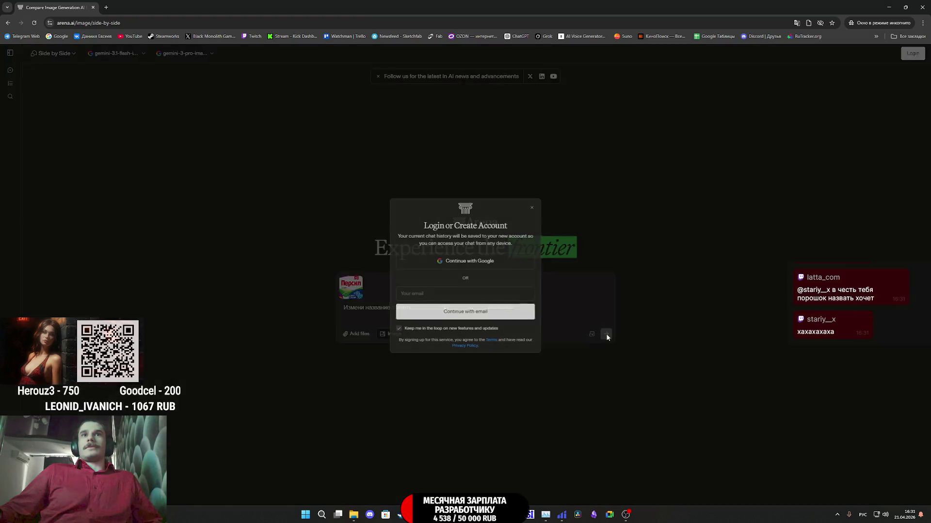
left_click(531, 206)
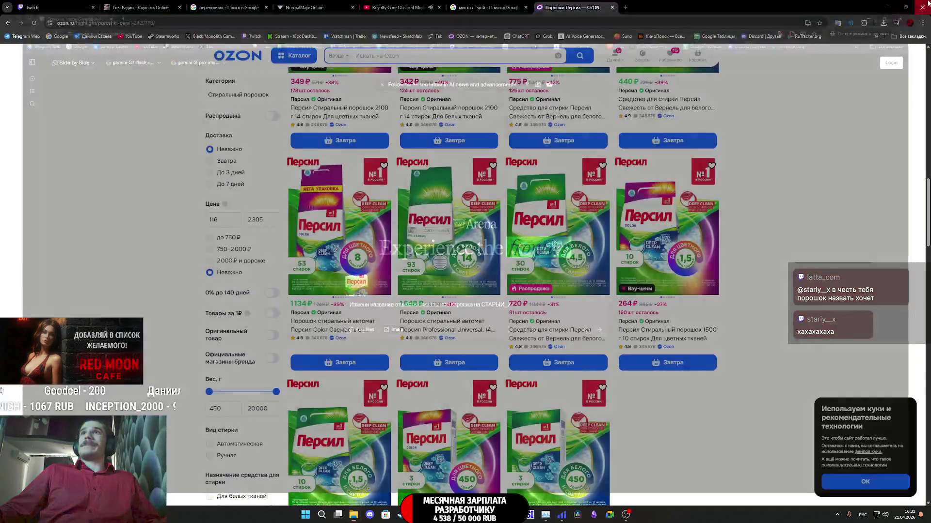
Step: Open Grok in a new tab and draft the Persil label prompt with the image, then clear it
key("alt+Tab")
middle_click(544, 36)
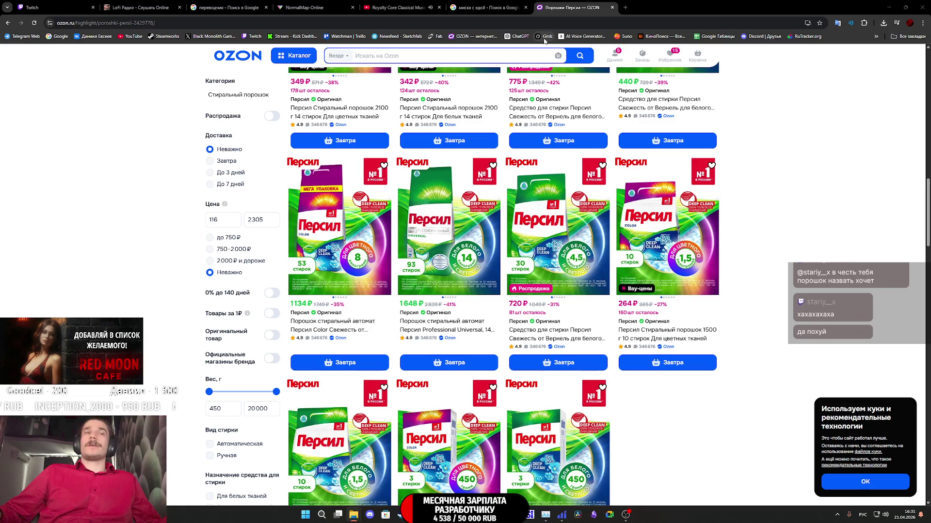
left_click(658, 5)
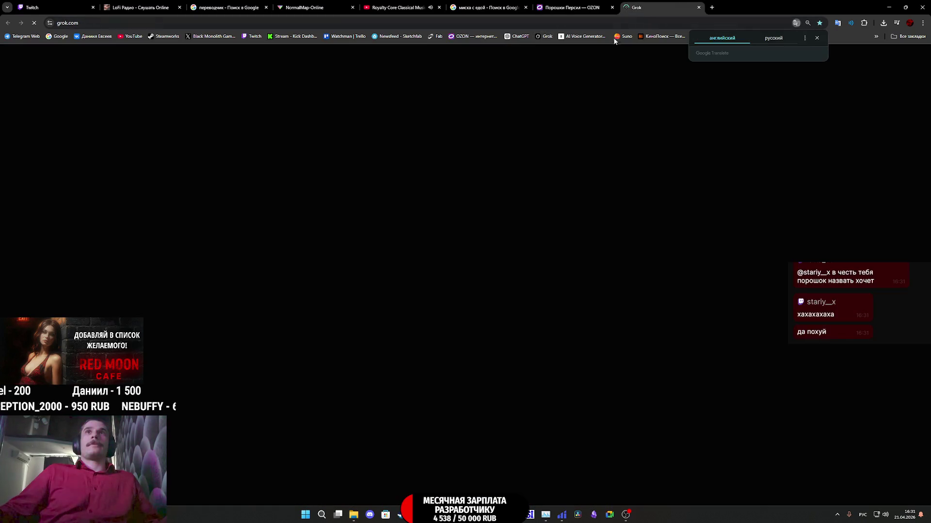
type("Измени название этикетки стирального порошка на СТАРЫЙ_X")
mouse_move(720, 218)
left_mouse_down()
mouse_move(533, 228)
mouse_move(481, 258)
left_mouse_up()
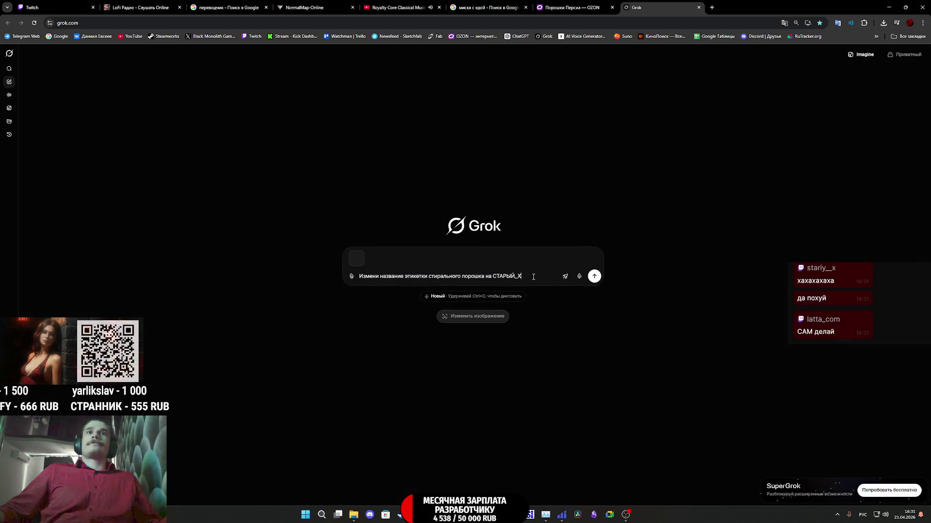
key("shift+Return")
type("С дедушкой в трус")
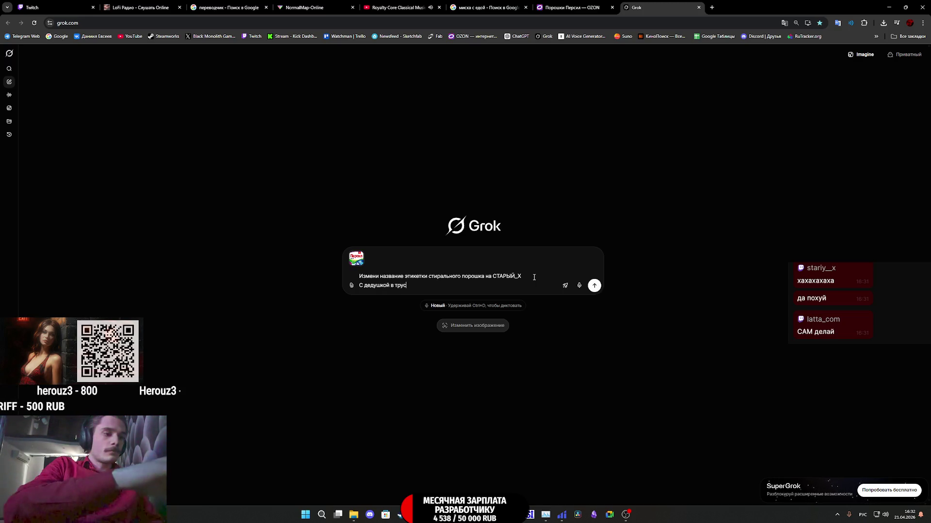
type("ах на заднем плане")
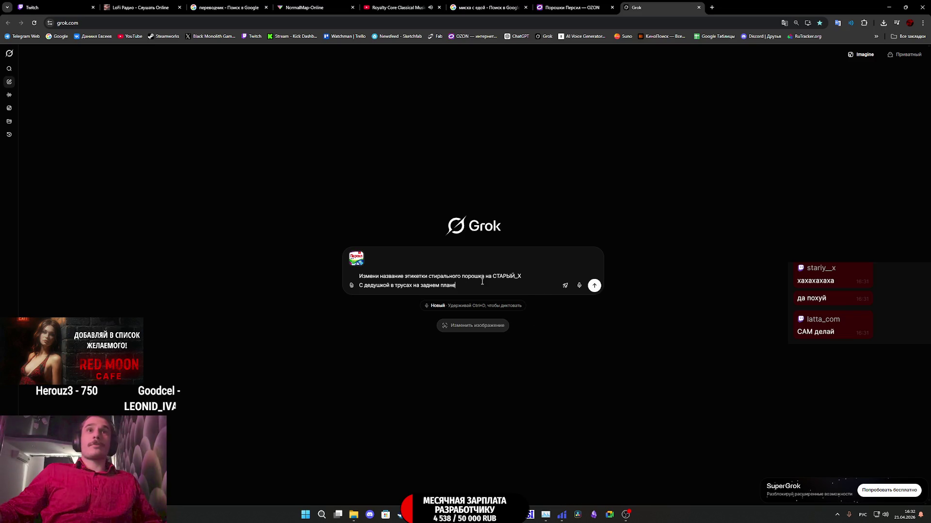
left_click_drag(483, 282, 347, 263)
key("BackSpace")
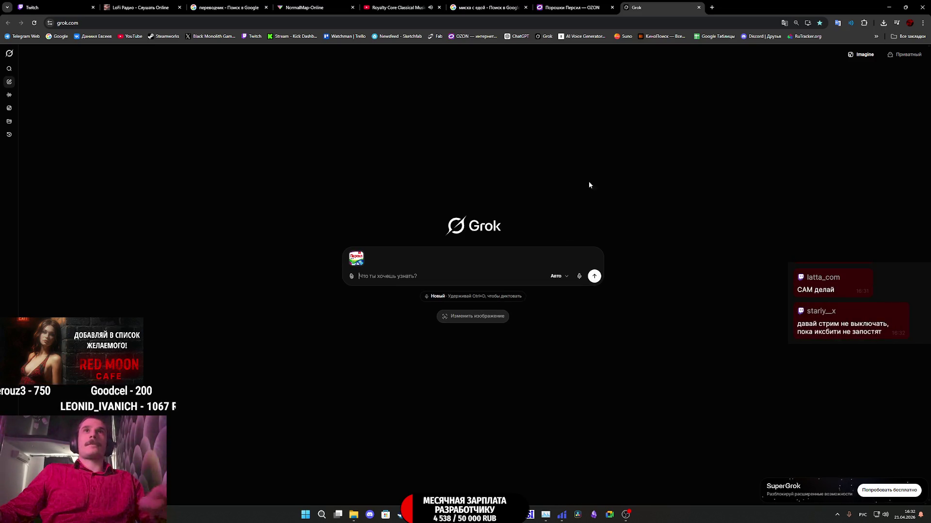
Step: Reload Grok, paste the two-line prompt, reattach the Persil image and send it
left_click(545, 37)
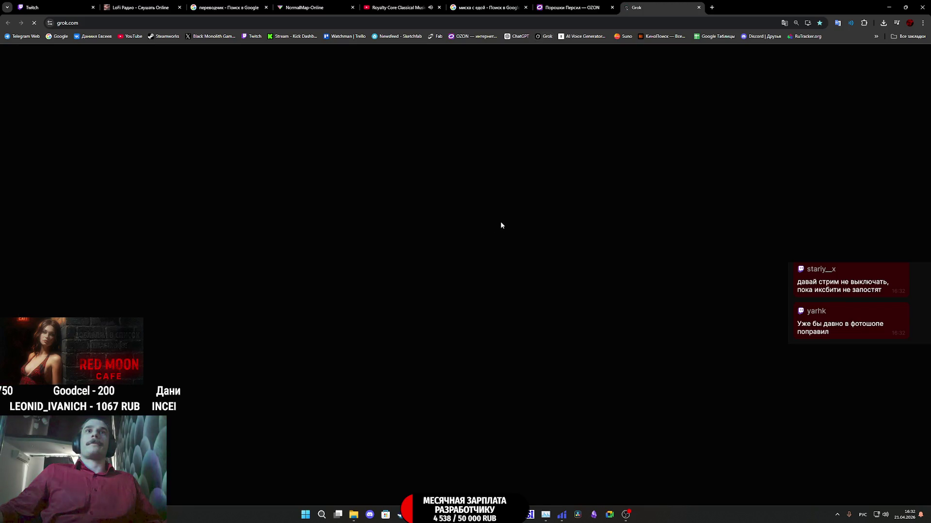
type("Измени название этикетки стирального порошка на СТАРЫЙ_X С дедушкой в трусах на заднем плане")
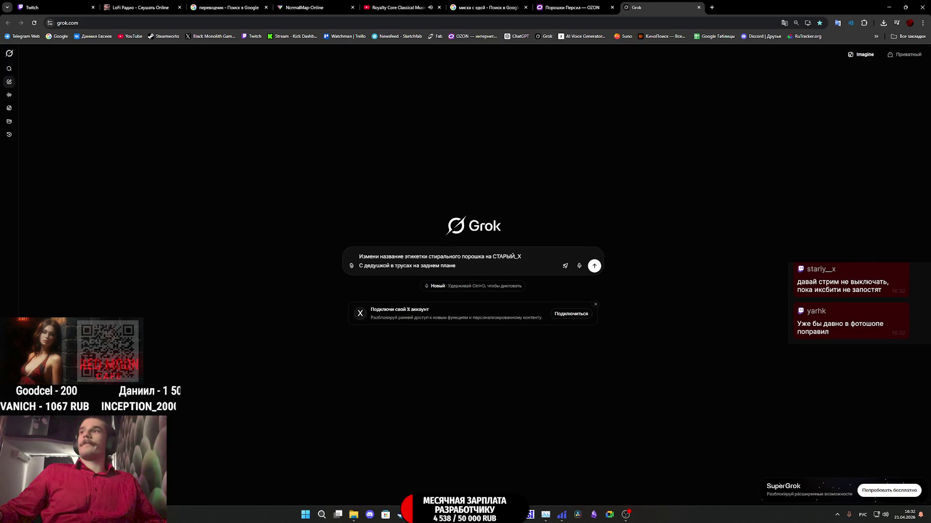
mouse_move(640, 250)
left_mouse_down()
mouse_move(509, 270)
mouse_move(583, 287)
left_mouse_up()
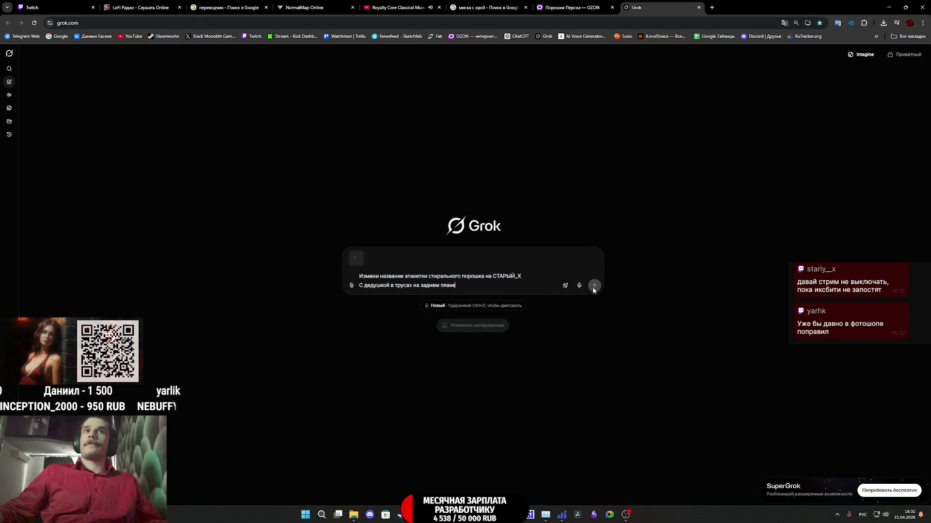
left_click(593, 287)
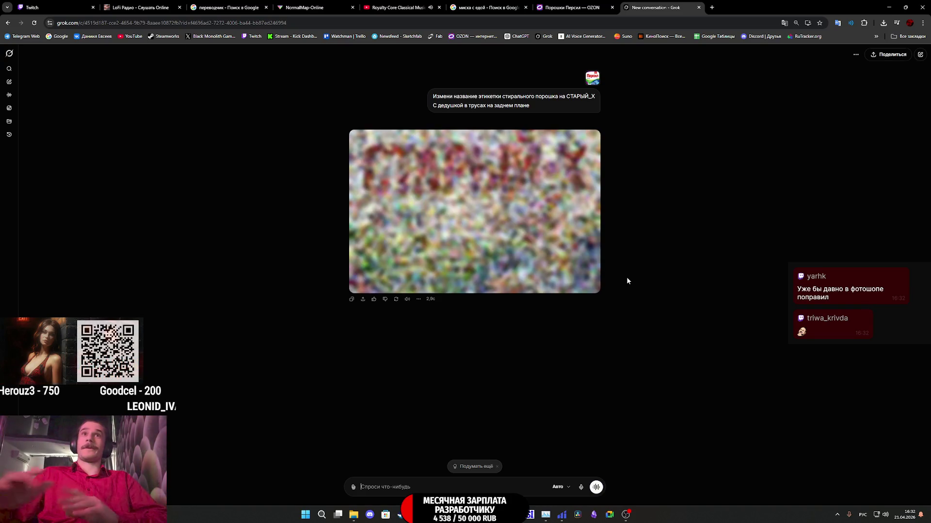
Step: Open the finished СТАРЫЙ-Х pack image full size and bring up its options menu
left_click(540, 208)
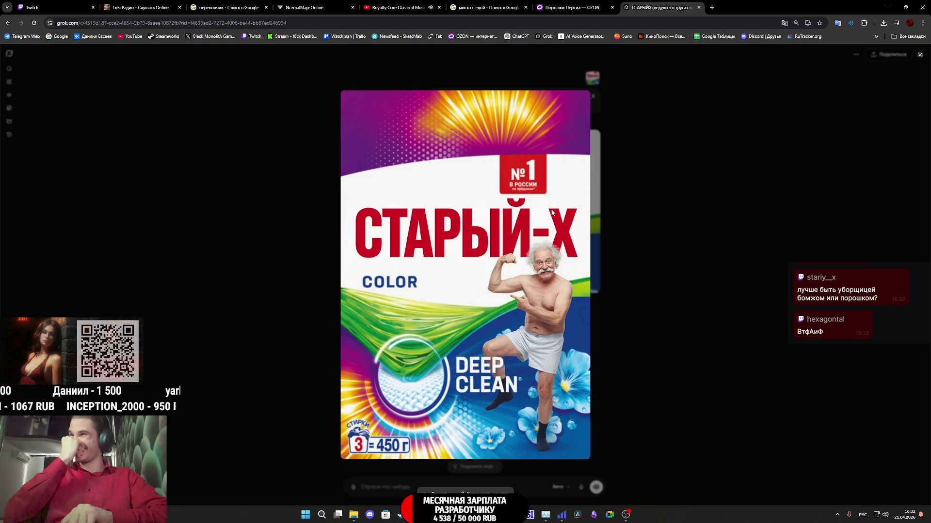
right_click(573, 264)
Step: Save the generated pack image as 10.jpg in AP2_Tex and bring Photoshop back to front
left_click(572, 283)
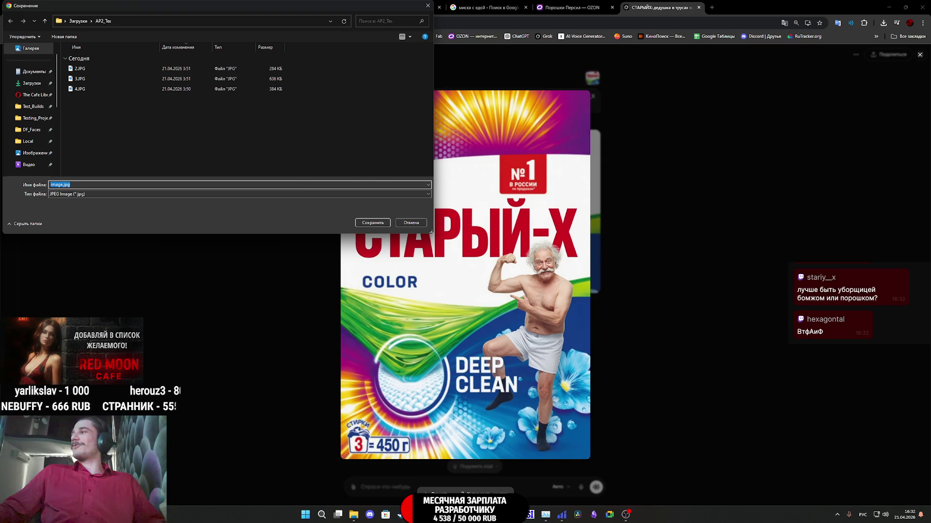
key("super+d")
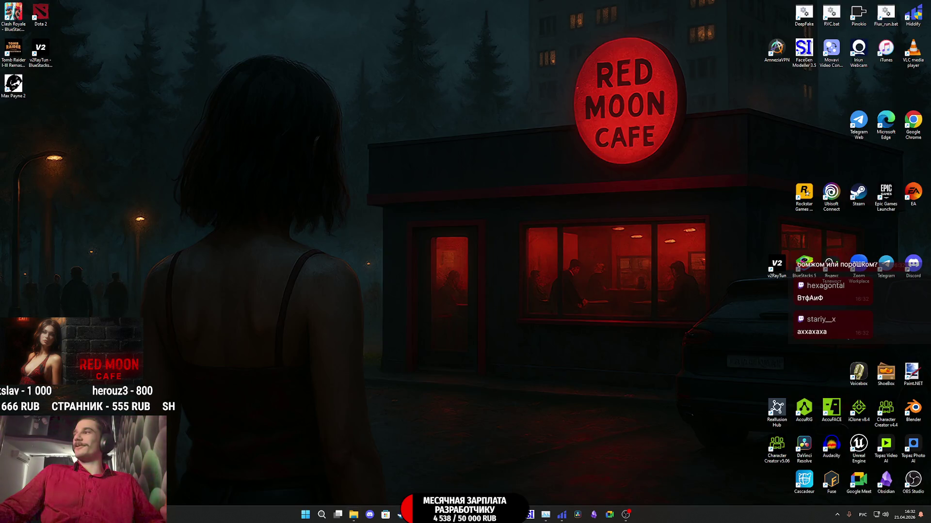
key("super+d")
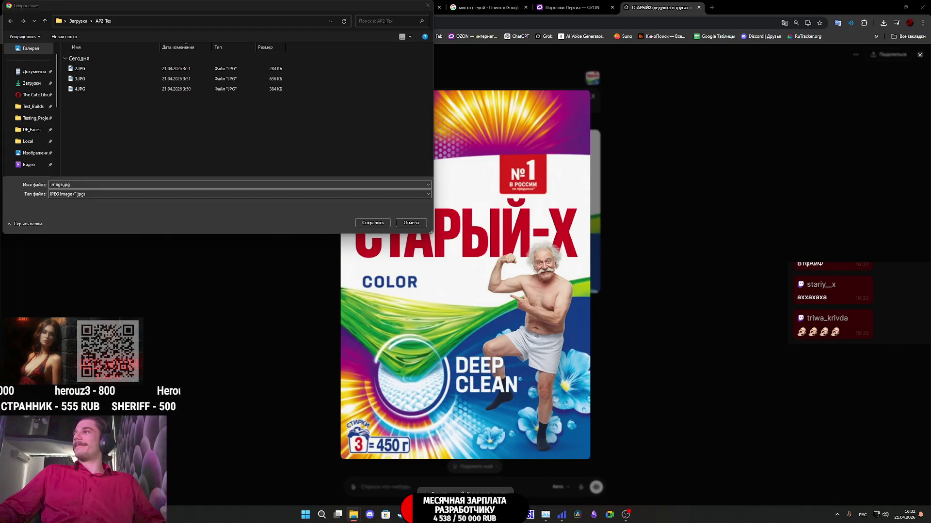
left_click(118, 184)
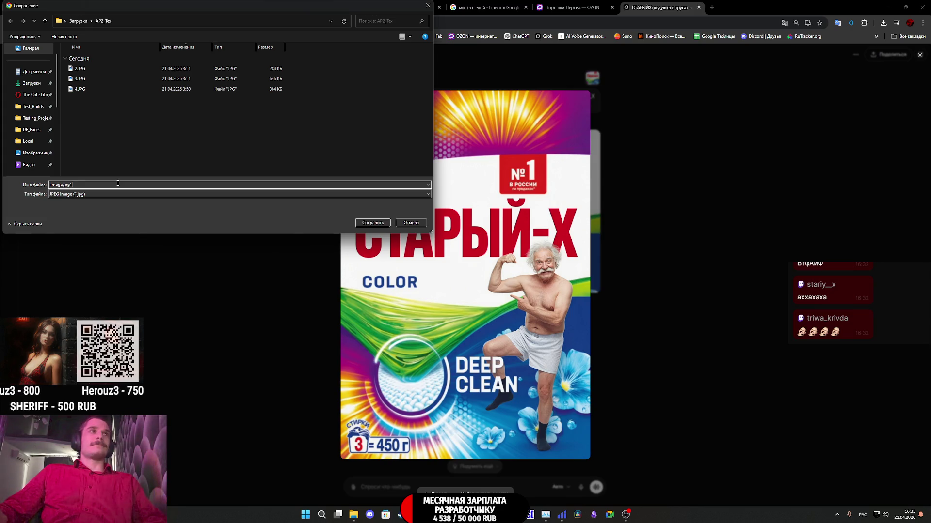
type("10")
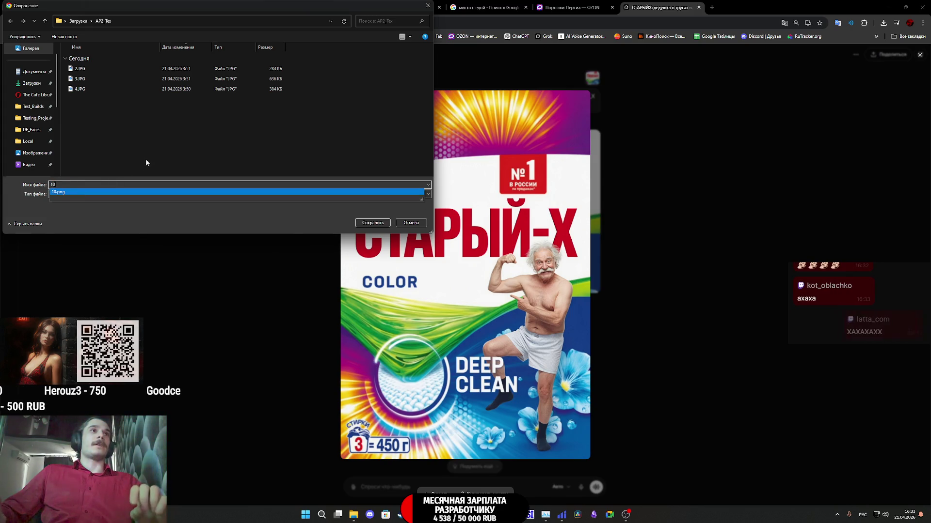
left_click(151, 147)
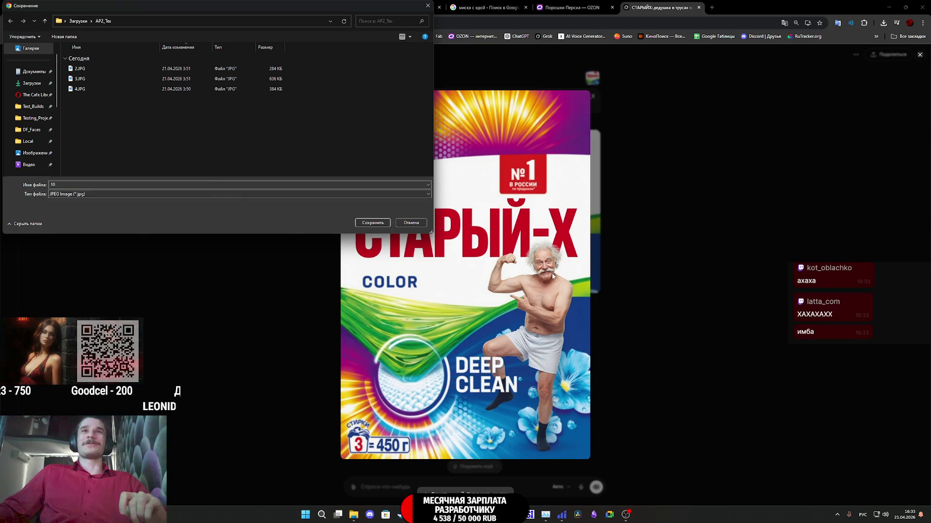
left_click(369, 224)
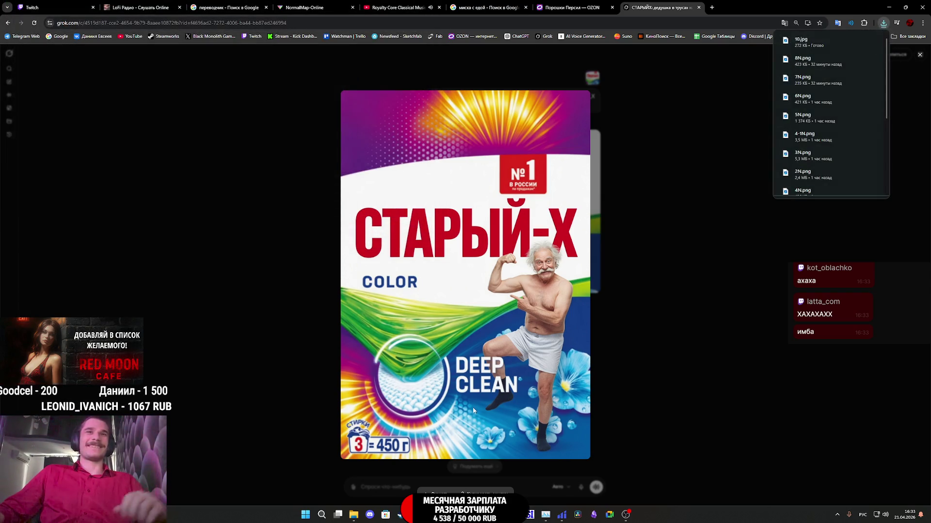
mouse_move(482, 514)
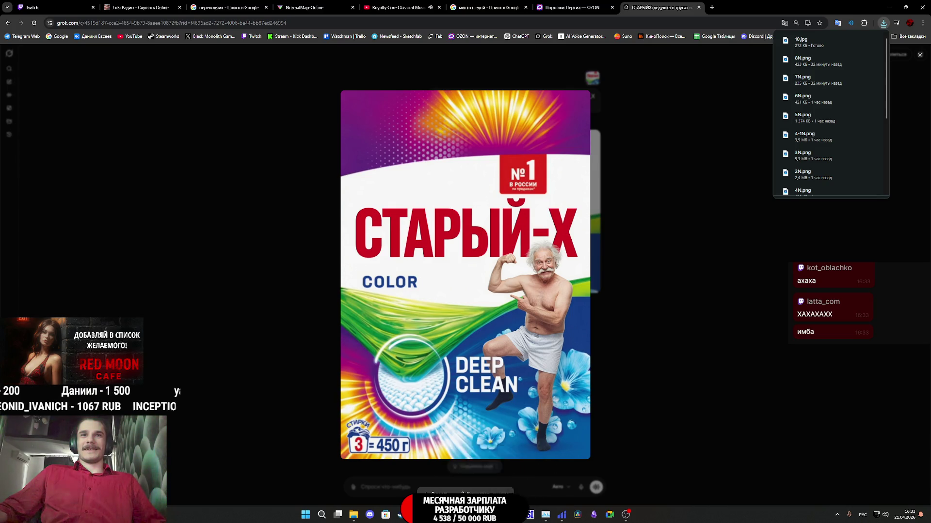
left_click(480, 475)
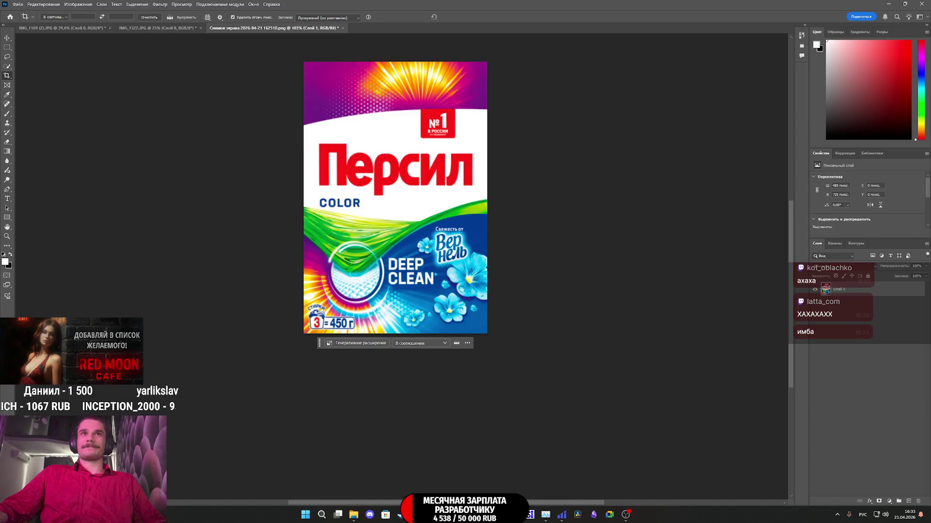
Step: Switch to Substance Painter and drop 10.jpg from the browser downloads onto the Assets panel
mouse_move(497, 515)
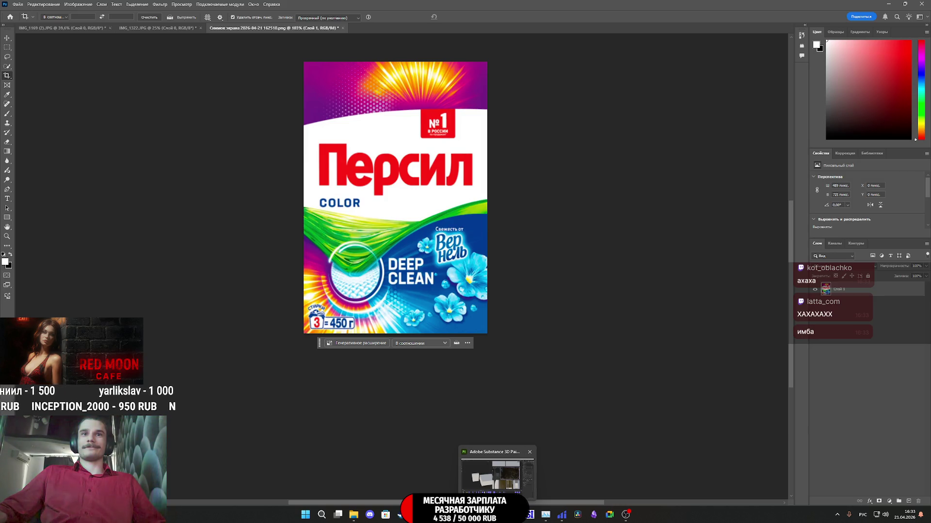
left_click(497, 475)
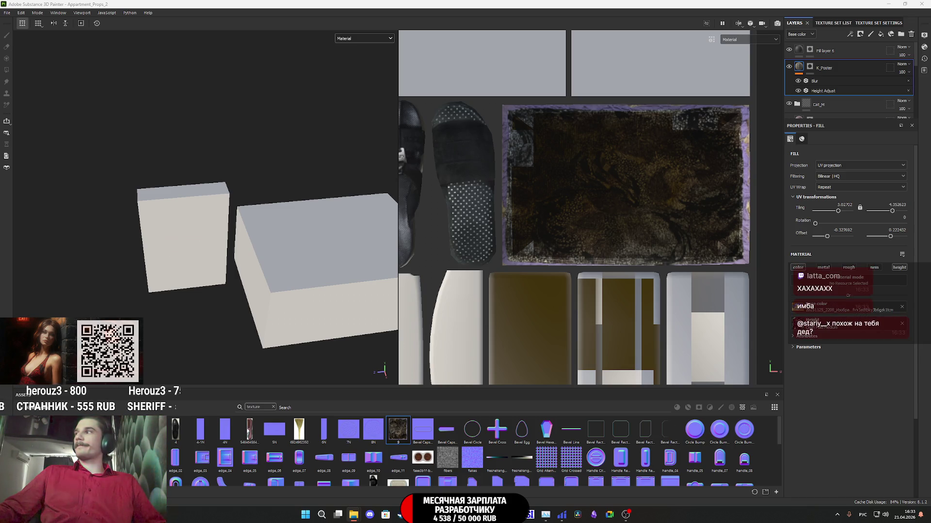
mouse_move(910, 352)
left_mouse_down()
mouse_move(757, 388)
mouse_move(621, 401)
mouse_move(582, 395)
mouse_move(579, 441)
left_mouse_up()
Step: Import 10.jpg into the library with its usage set to texture
left_click(562, 184)
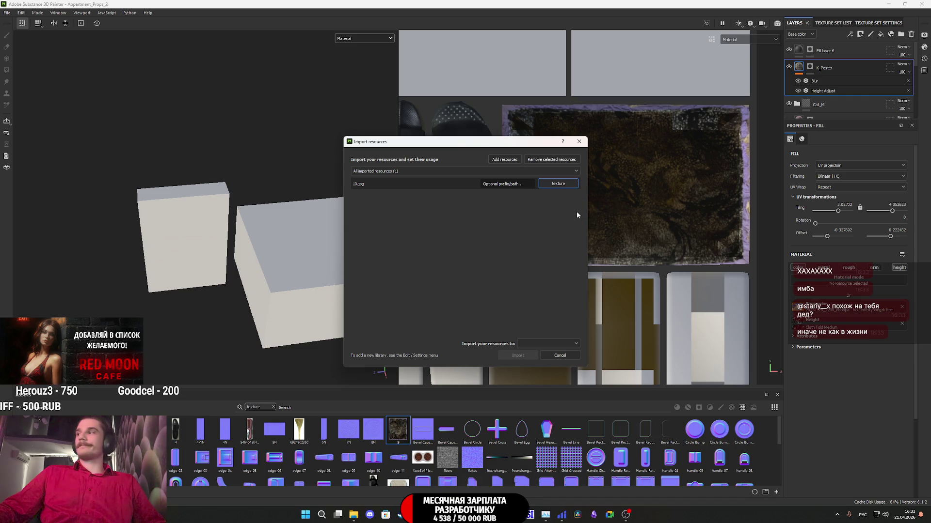
left_click(543, 344)
left_click(538, 354)
left_click(518, 355)
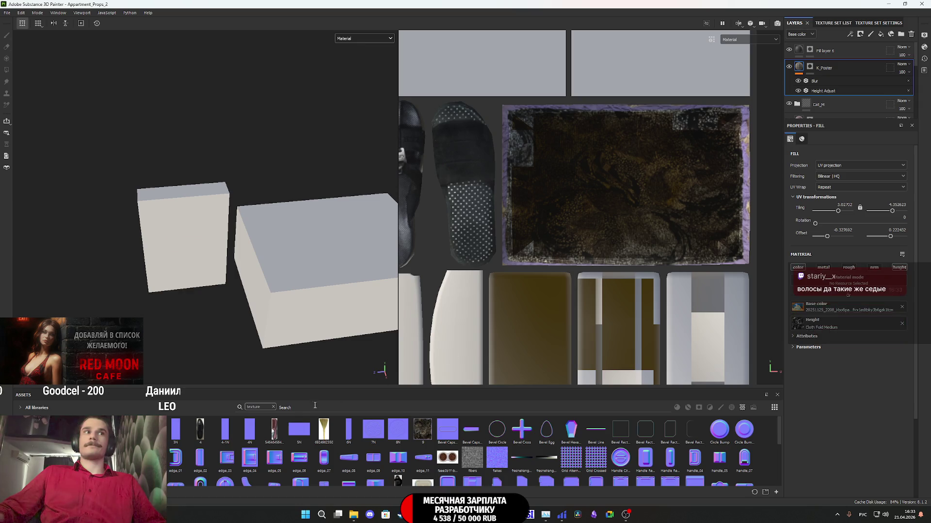
Step: Add Fill layer 7 above Fill layer 6 using 10.jpg as base color, with a black mask
left_click(860, 53)
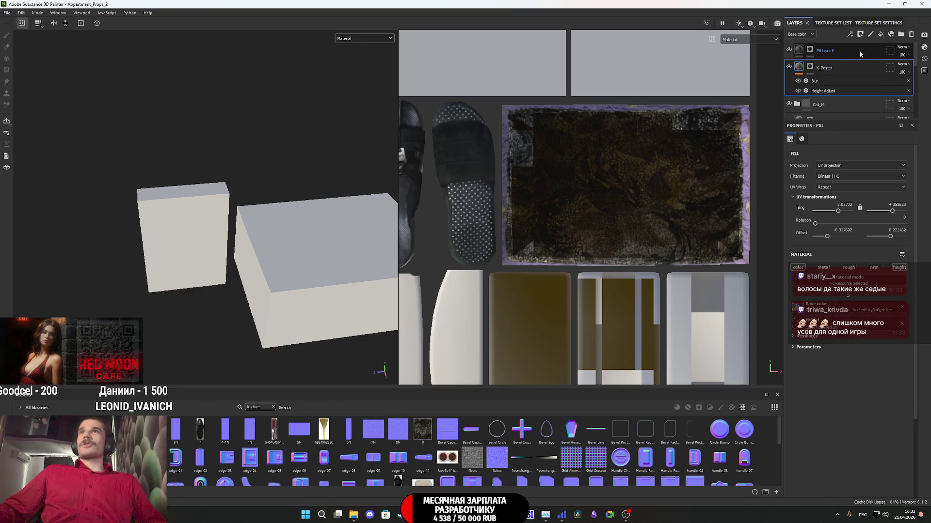
left_click(881, 34)
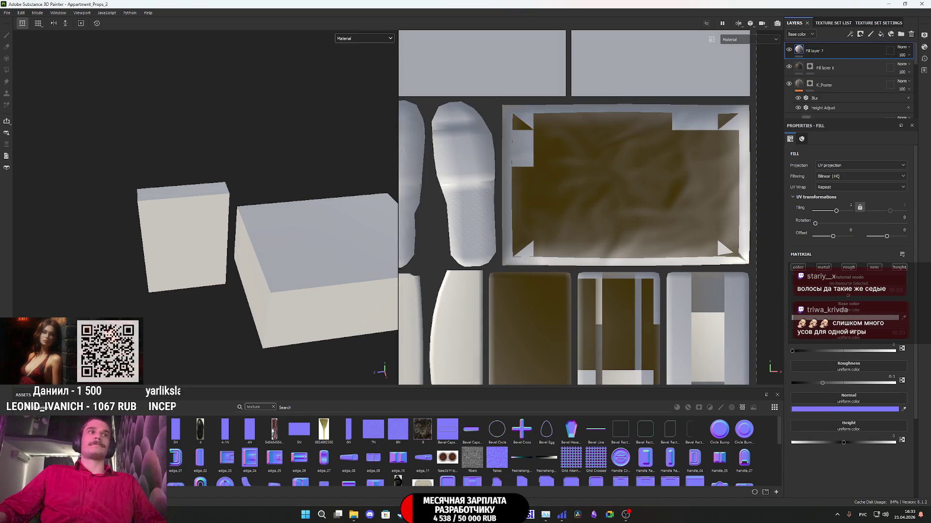
left_click(848, 267)
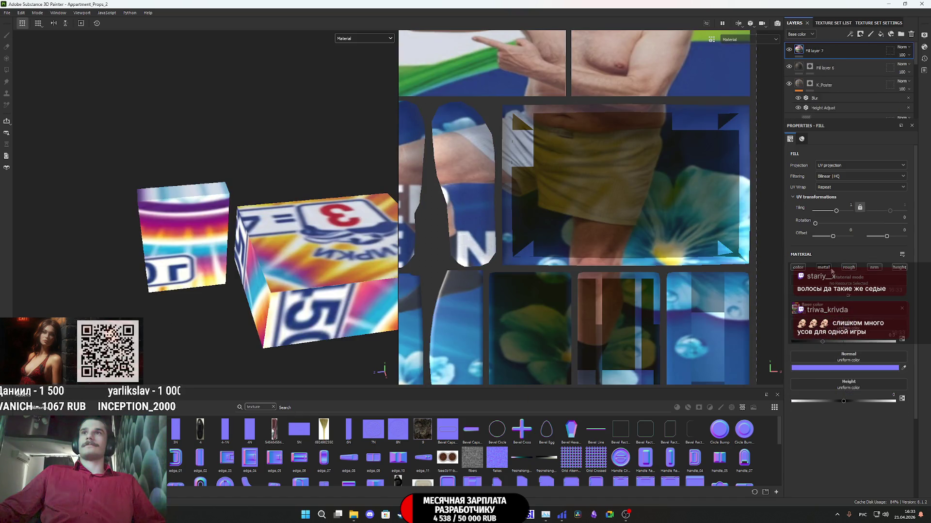
left_click(874, 267)
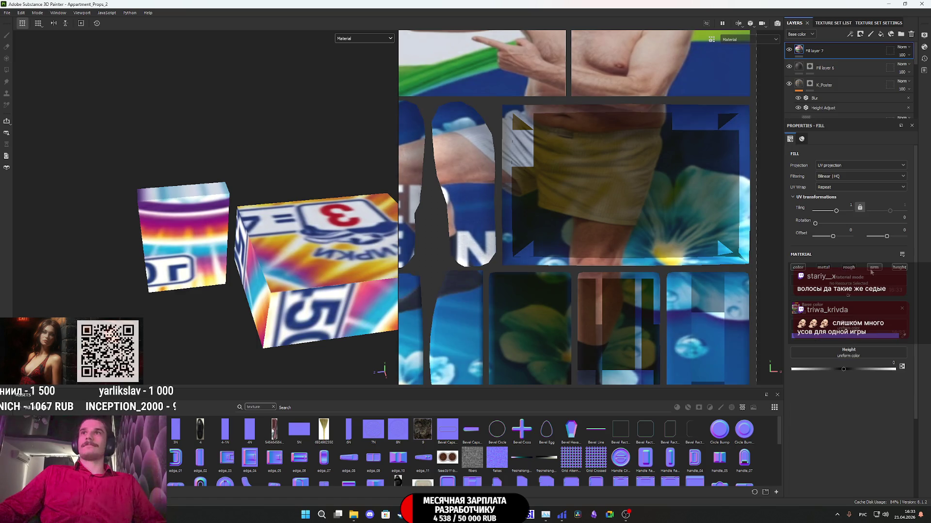
right_click(798, 50)
left_click(826, 63)
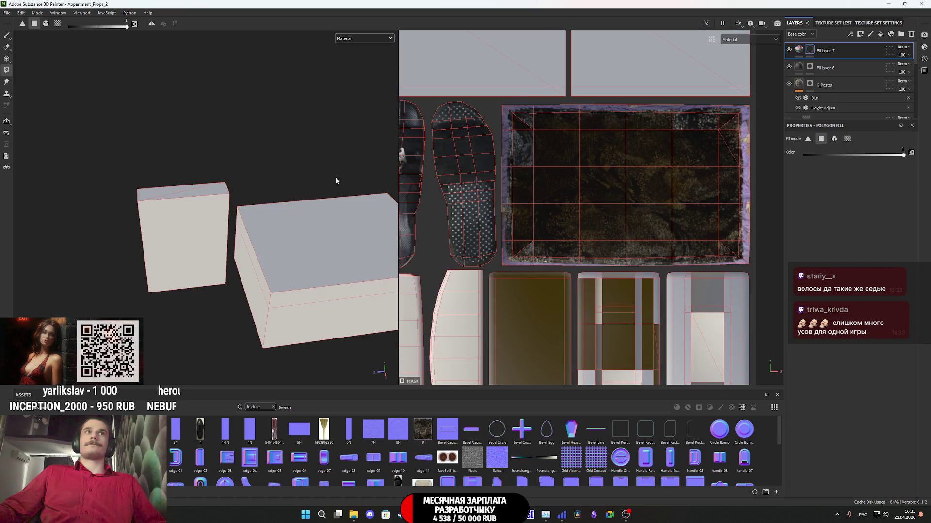
Step: Reveal the pack image on the small box's front face and shrink its projection to fit
left_click(185, 252)
mouse_move(129, 176)
left_mouse_down("alt")
mouse_move(208, 152)
mouse_move(234, 306)
mouse_move(227, 320)
left_mouse_up("alt")
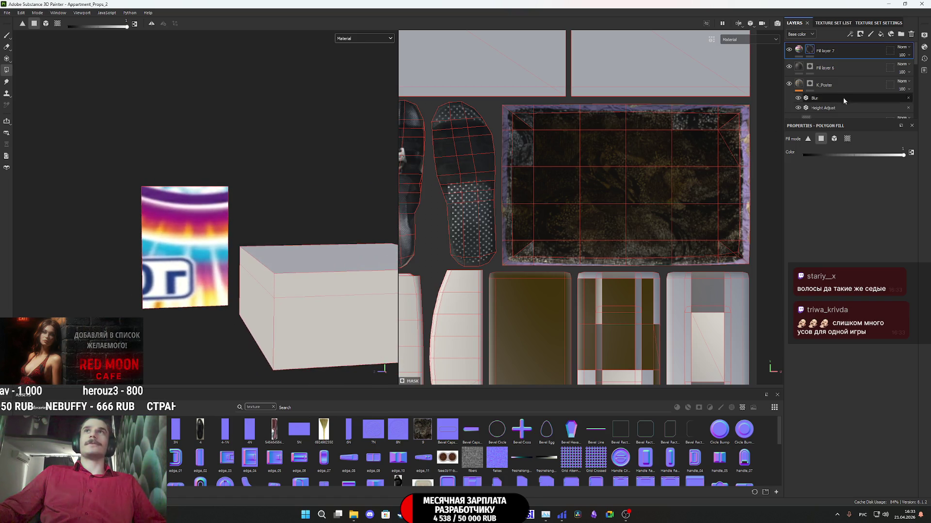
left_click(799, 49)
scroll(646, 158, "down", 2)
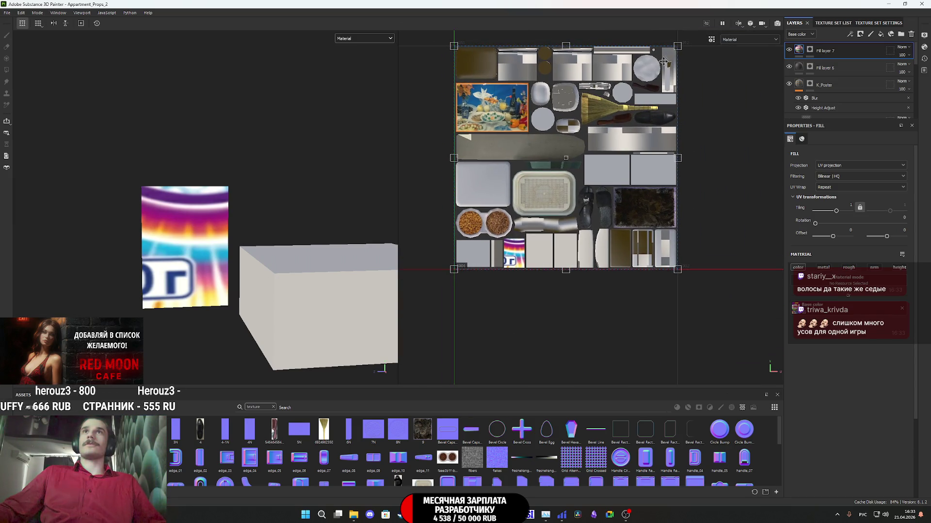
left_click_drag(677, 44, 524, 233)
mouse_move(471, 277)
left_mouse_down()
mouse_move(506, 273)
mouse_move(489, 245)
mouse_move(504, 251)
left_mouse_up()
scroll(507, 272, "up", 3)
scroll(507, 272, "up", 4)
scroll(489, 242, "up", 5)
scroll(504, 251, "down", 8)
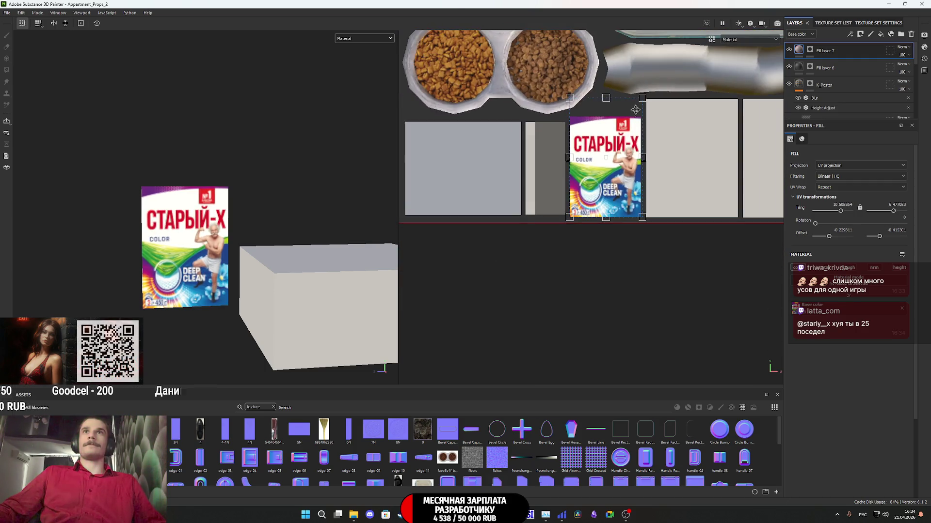
scroll(647, 103, "up", 6)
left_click_drag(645, 84, 640, 153)
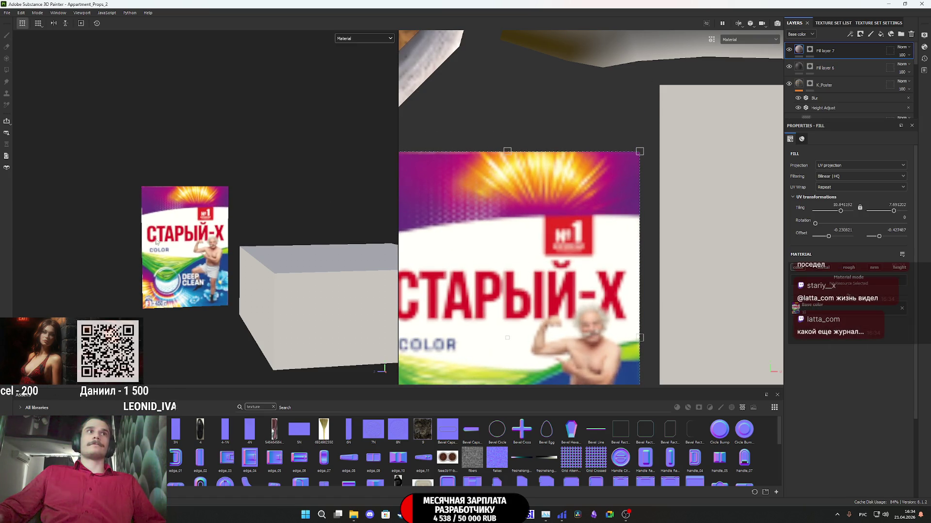
scroll(210, 246, "up", 5)
scroll(210, 246, "down", 3)
Step: Fine-tune the pack image's top and left edges so it fills the box's front face
left_click_drag(209, 246, 189, 245, "alt")
scroll(189, 244, "up", 3)
scroll(602, 198, "up", 2)
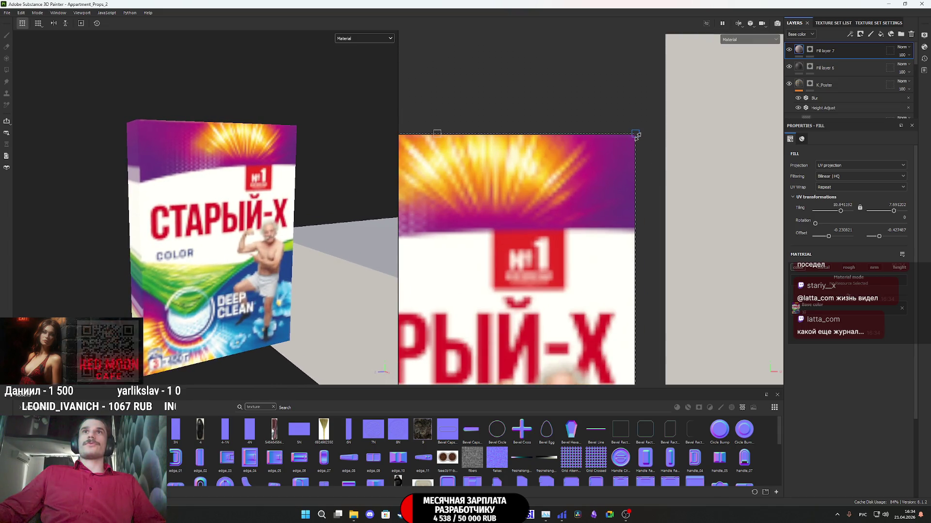
scroll(579, 266, "down", 5)
middle_click_drag(548, 276, 586, 196)
mouse_move(339, 242)
left_mouse_down("alt")
mouse_move(291, 243)
mouse_move(416, 247)
left_mouse_up("alt")
left_click_drag(361, 248, 294, 229, "alt")
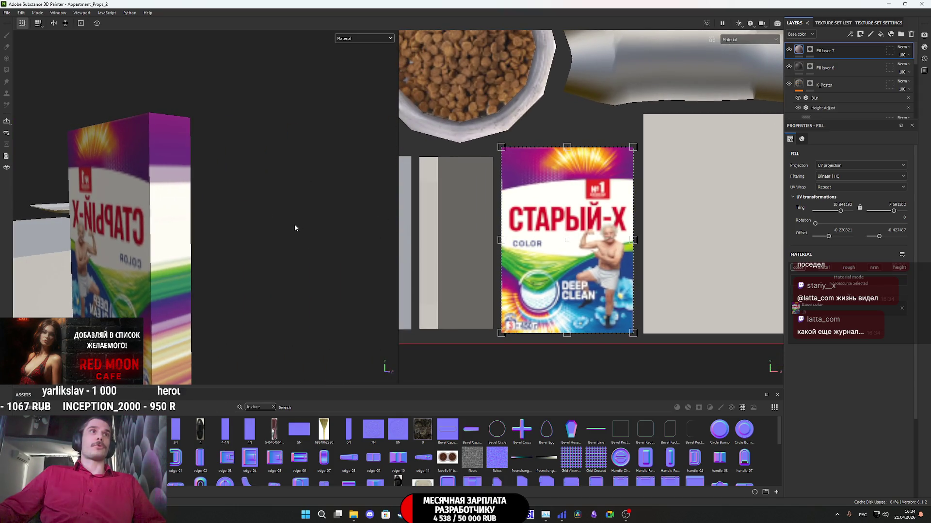
left_click_drag(568, 147, 567, 146)
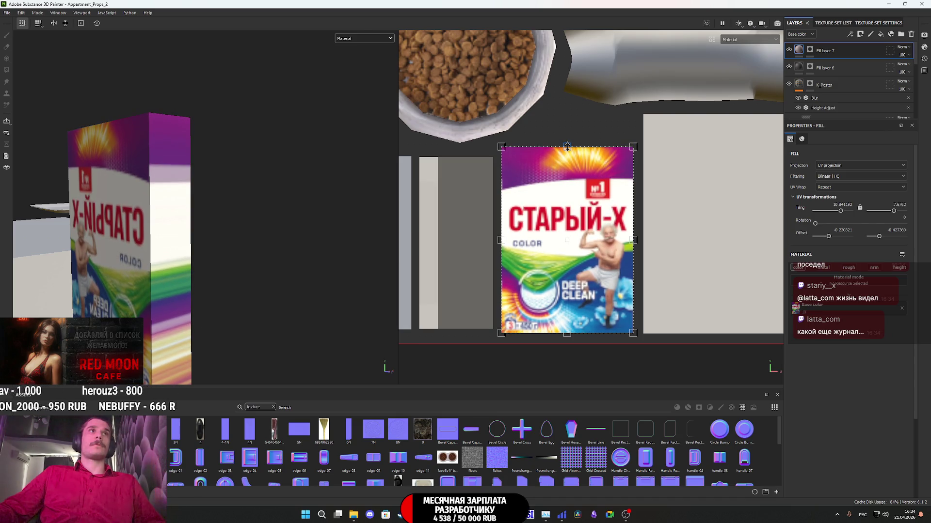
scroll(633, 225, "up", 6)
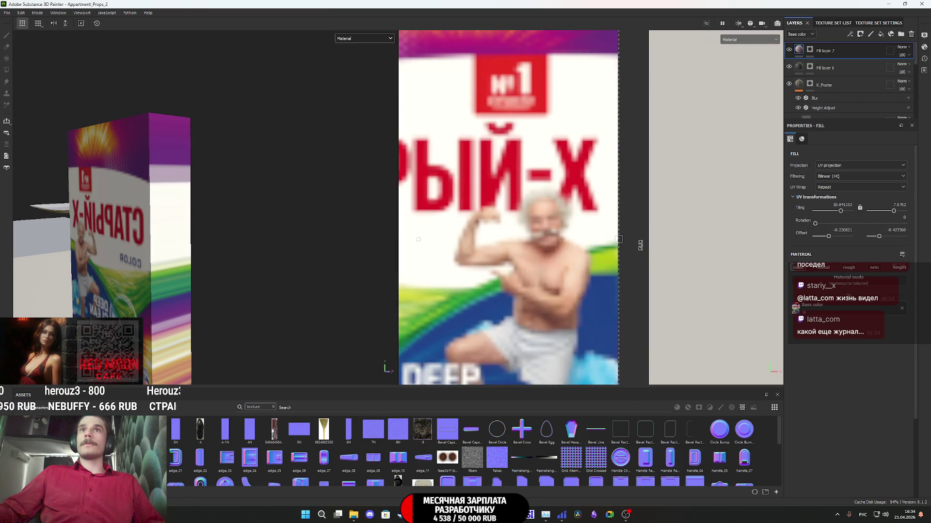
scroll(623, 241, "down", 6)
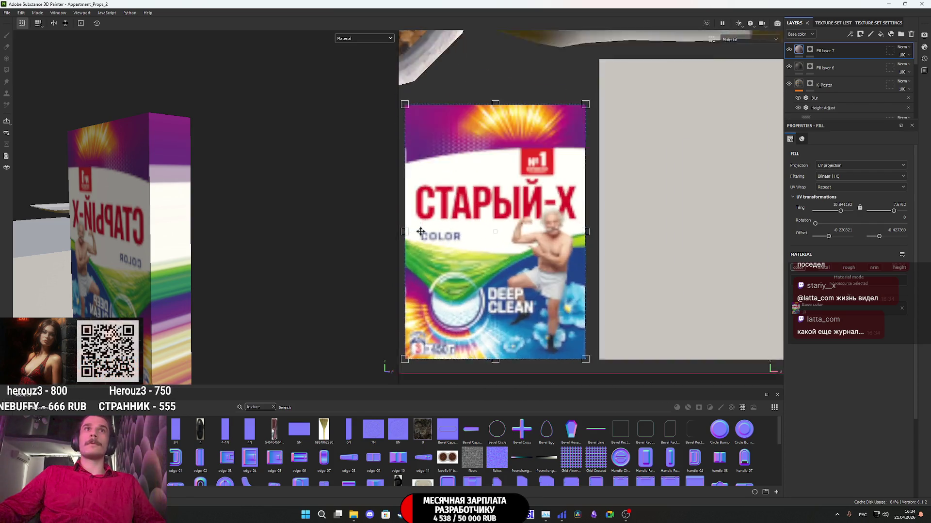
scroll(416, 235, "up", 6)
left_click_drag(539, 232, 535, 234)
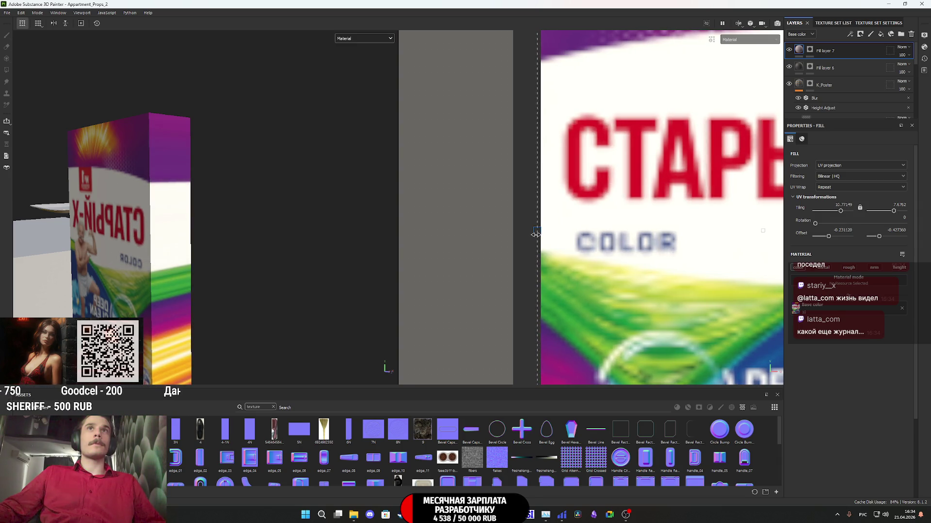
scroll(132, 257, "down", 2)
mouse_move(132, 257)
left_mouse_down("alt")
mouse_move(257, 252)
mouse_move(177, 260)
mouse_move(171, 280)
mouse_move(178, 273)
left_mouse_up("alt")
scroll(168, 269, "down", 2)
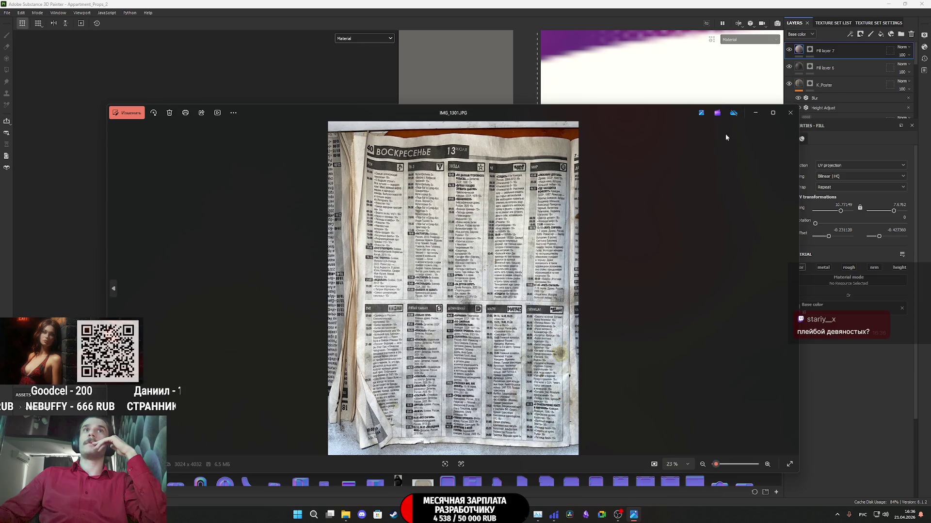
Step: Close the IMG_1301.JPG newspaper photo in the viewer
left_click(790, 113)
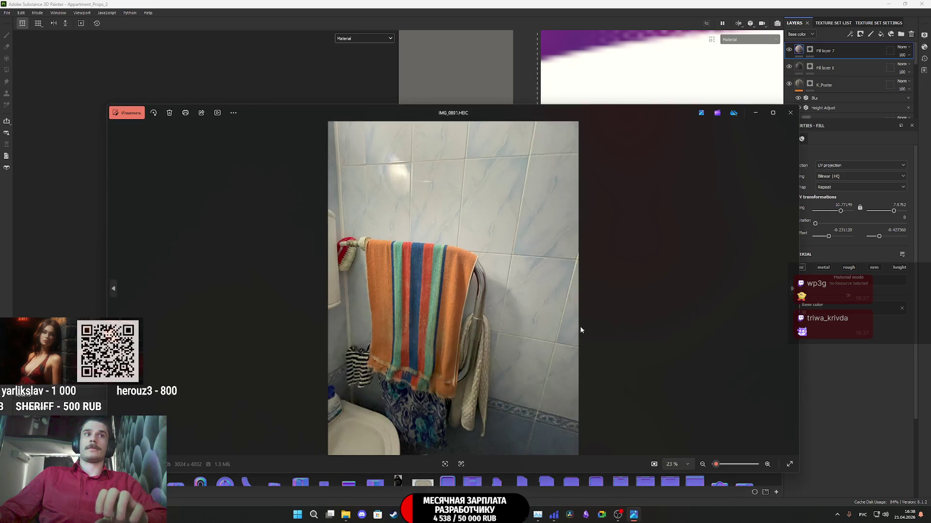
Step: Step from the towel photo to the next photo in the folder
key("Left")
Step: Browse back through the apartment, texture, stairwell and door photos
key("Left")
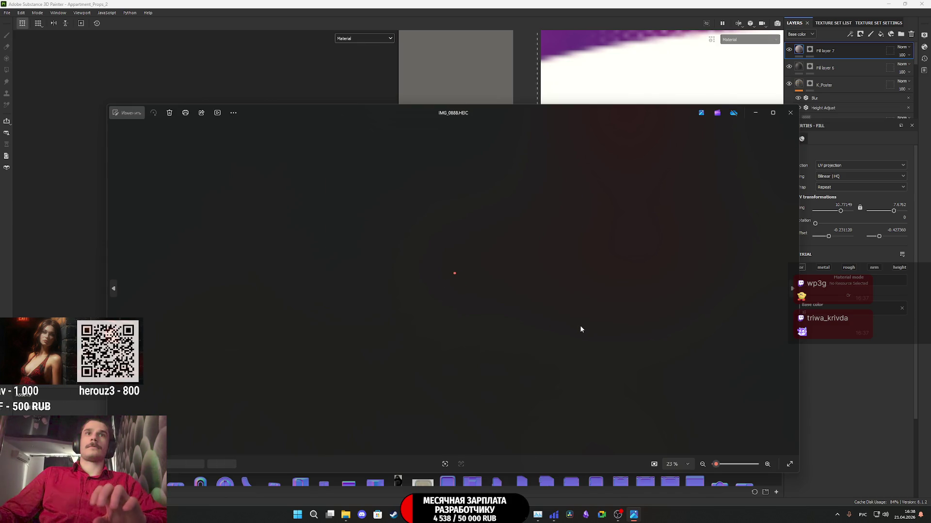
key("Left")
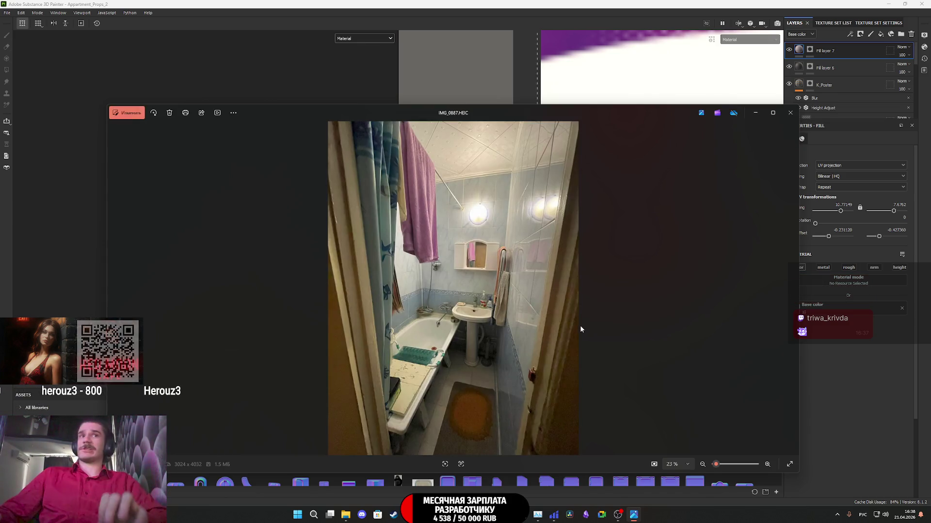
key("Left")
key("Left")
key("Left")
key("Left")
key("Left")
key("Left")
key("Left")
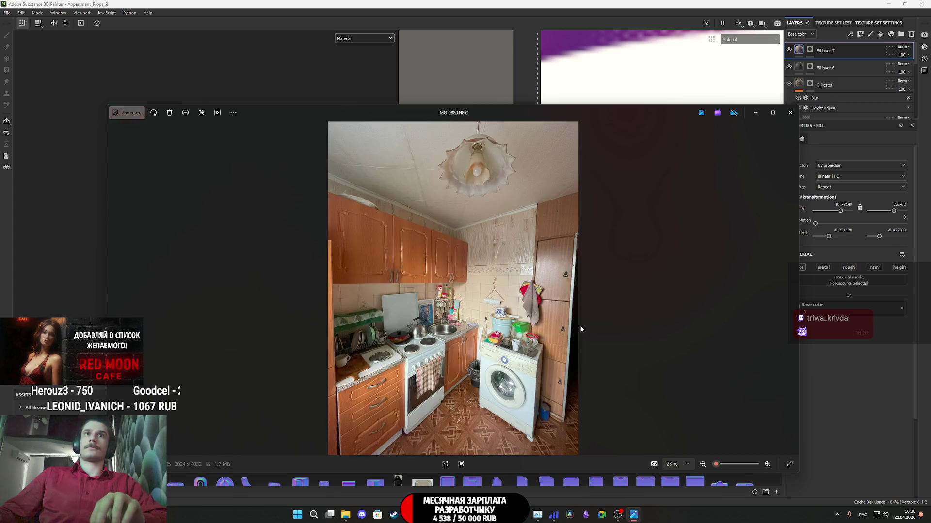
key("Left")
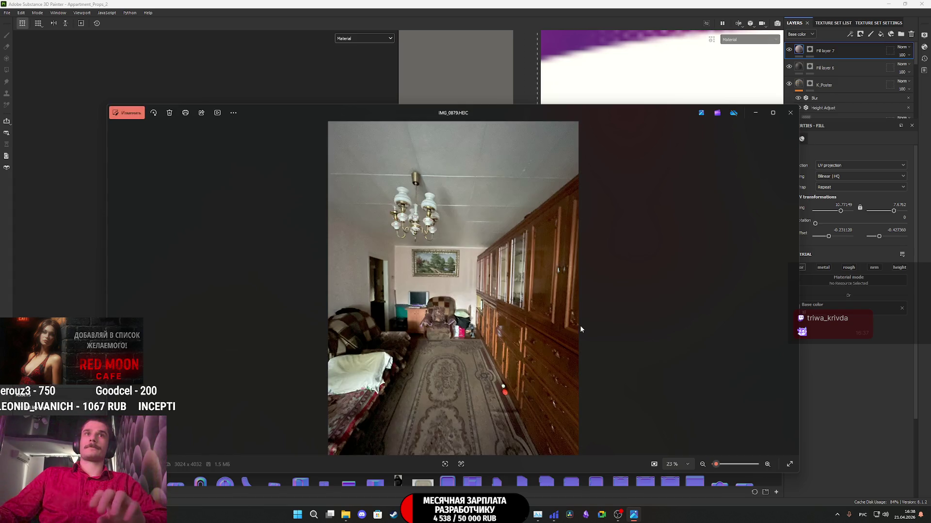
key("Left")
key("Left")
key("Left")
key("Left")
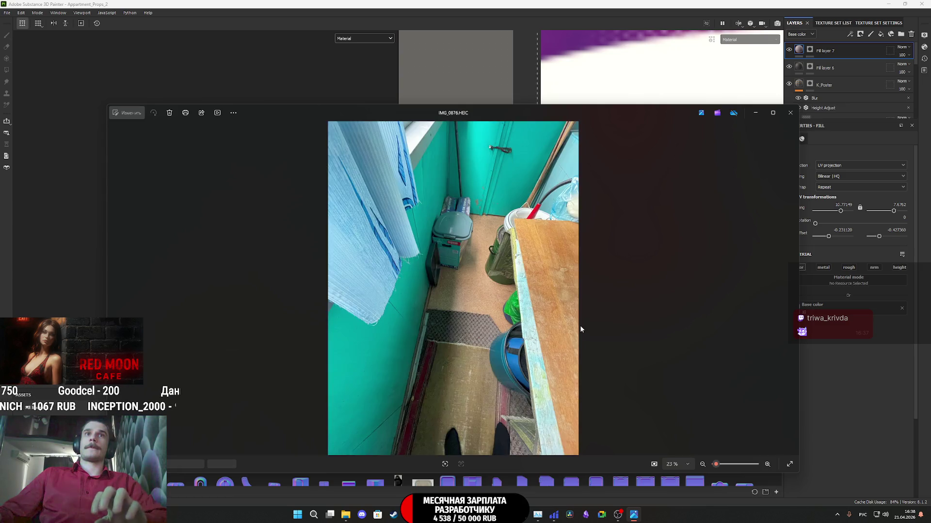
key("Left")
key("Left")
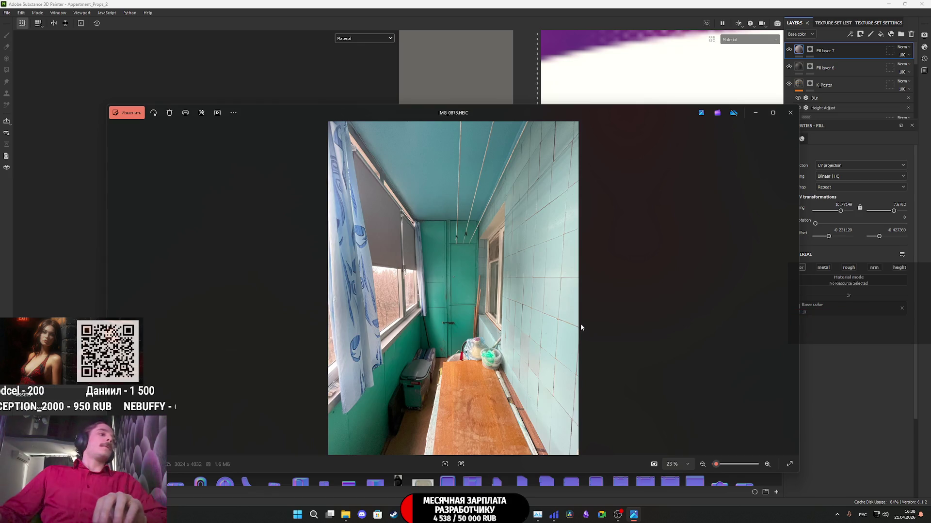
key("Left")
key("Left")
key("Left")
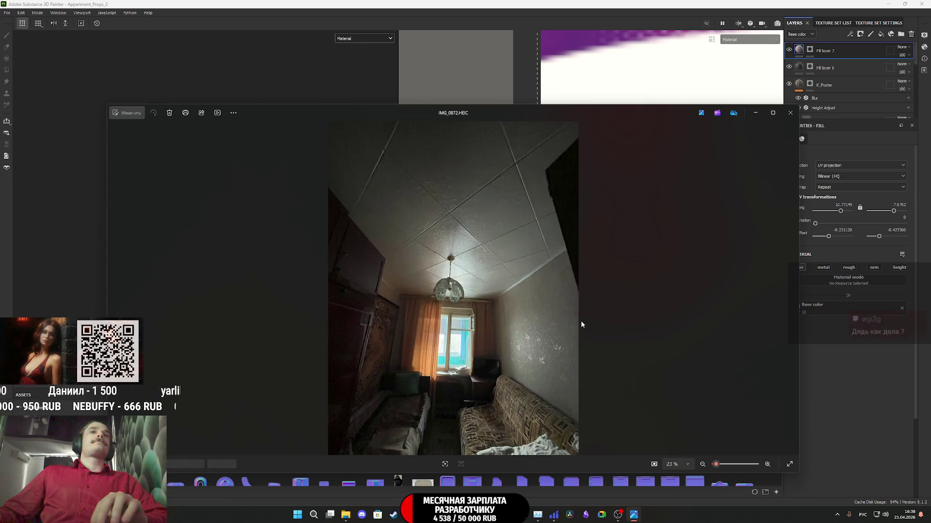
key("Left")
key("Left")
key("Left")
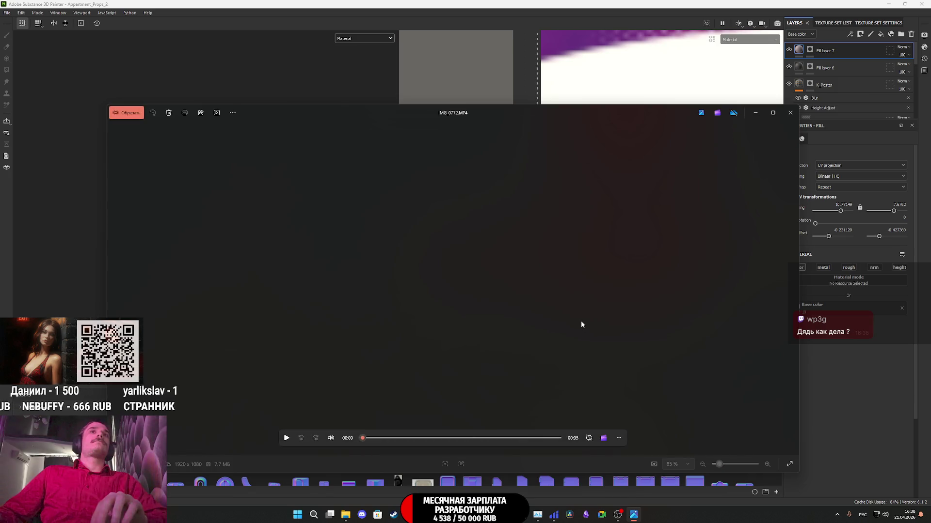
key("Left")
key("Left")
key("Left")
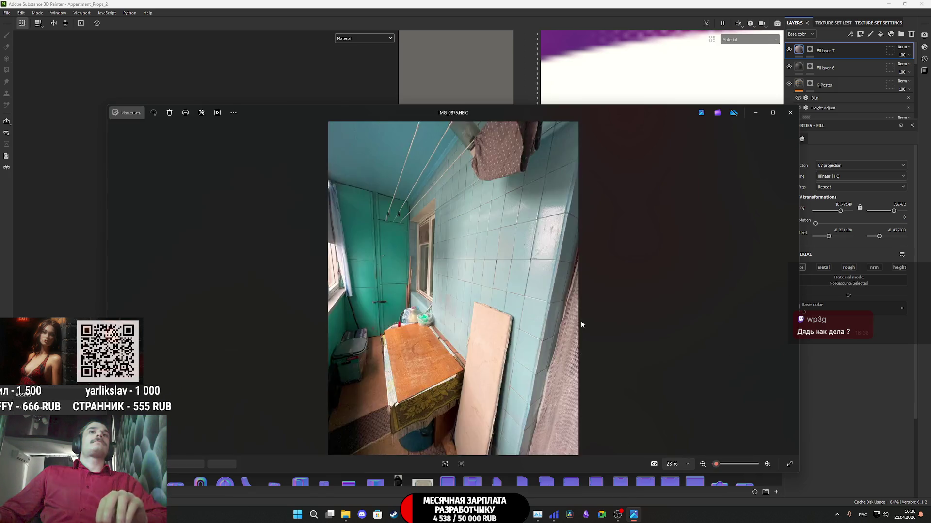
key("Left")
key("Left")
key("Left")
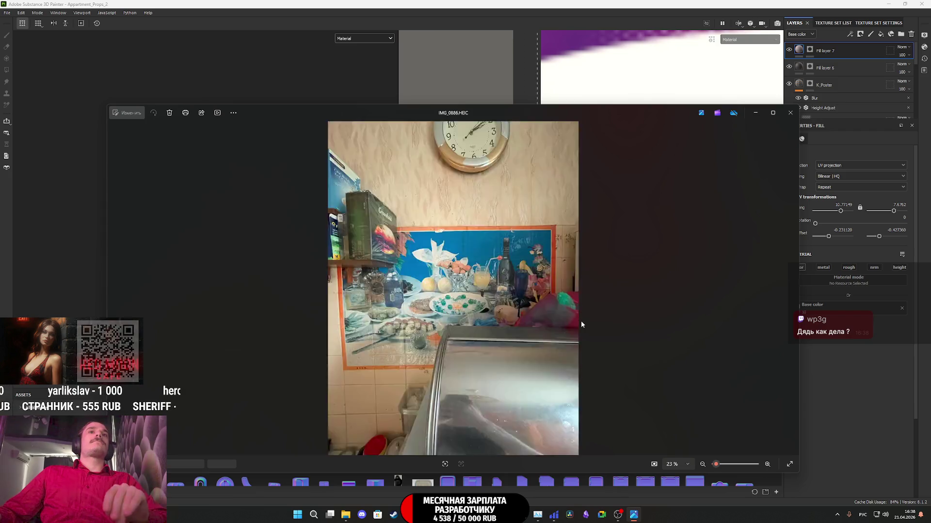
key("Left")
key("Left")
key("Left")
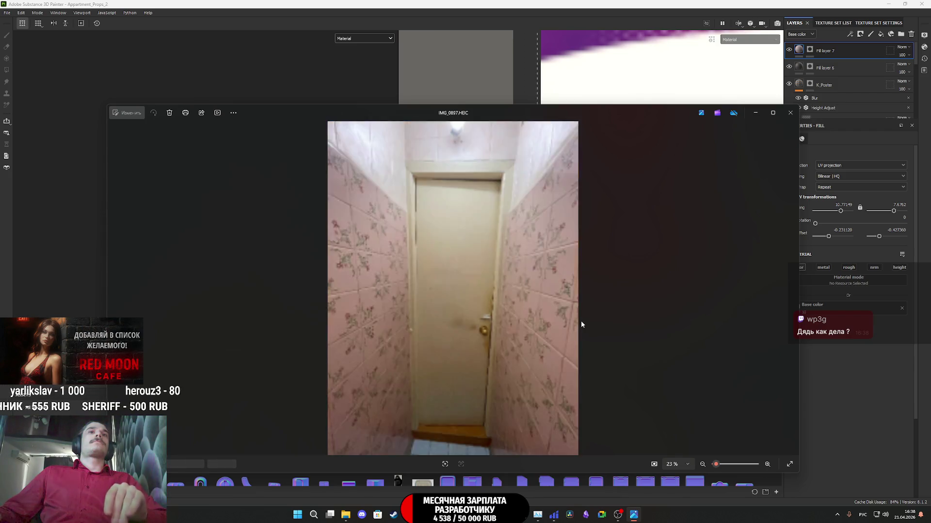
key("Left")
key("Left")
key("Left")
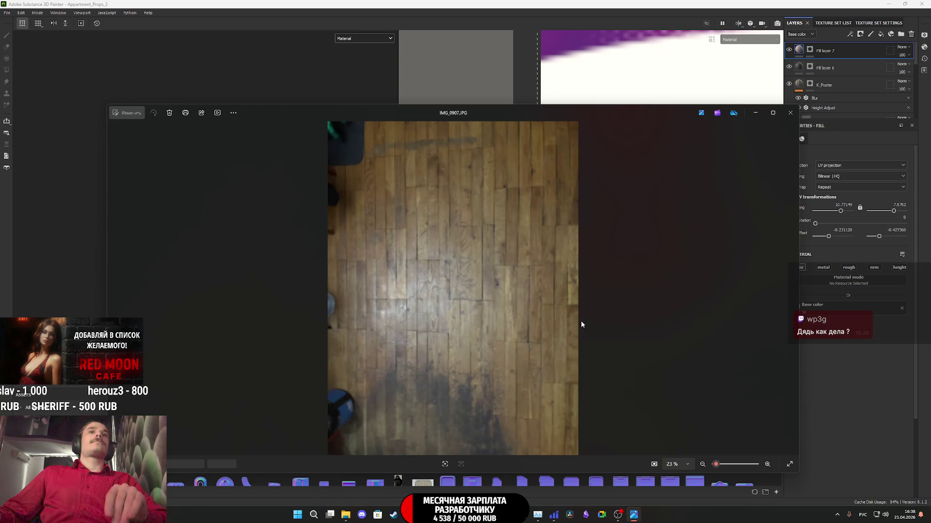
key("Left")
key("Left")
key("Left")
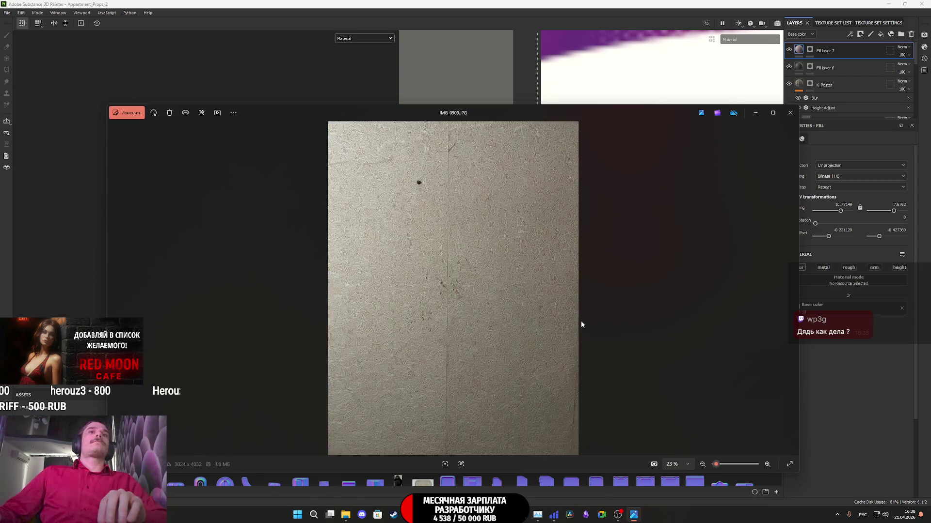
key("Right")
key("Right")
key("Right")
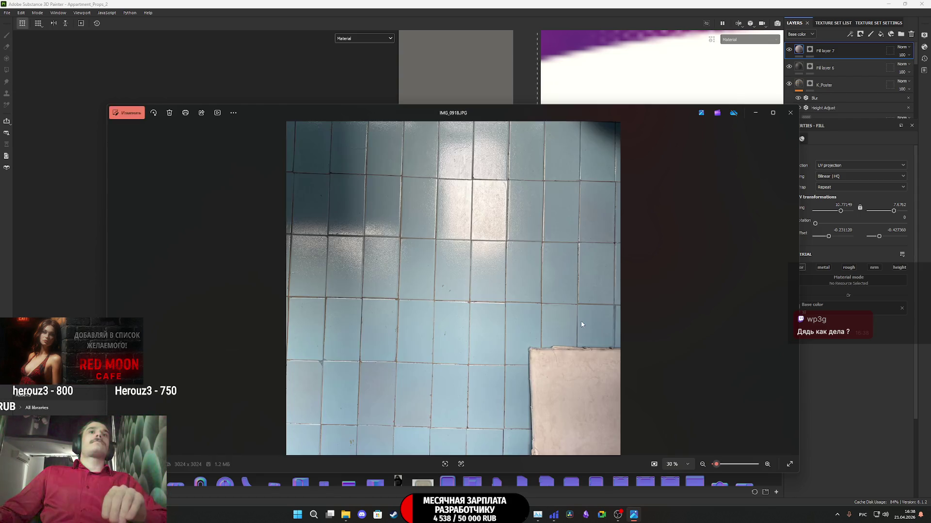
key("Left")
key("Left")
key("Left")
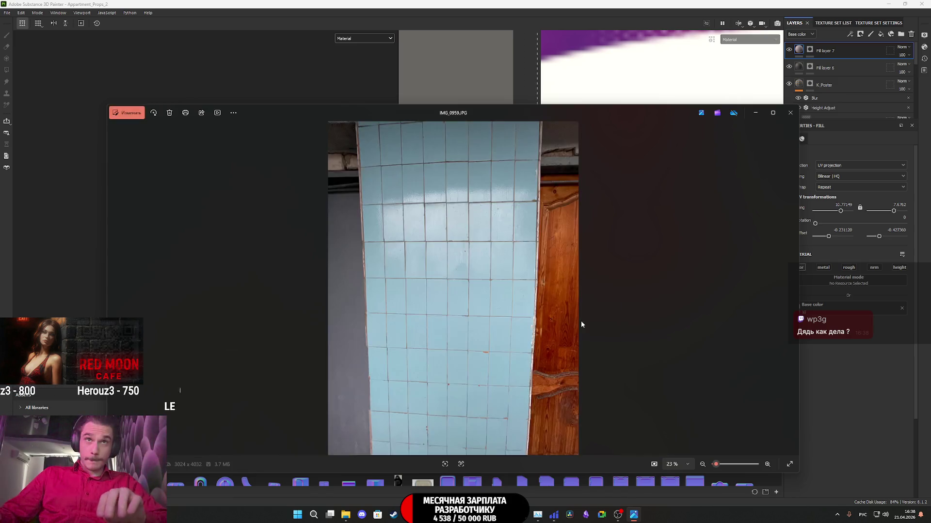
key("Left")
key("Left")
key("Left")
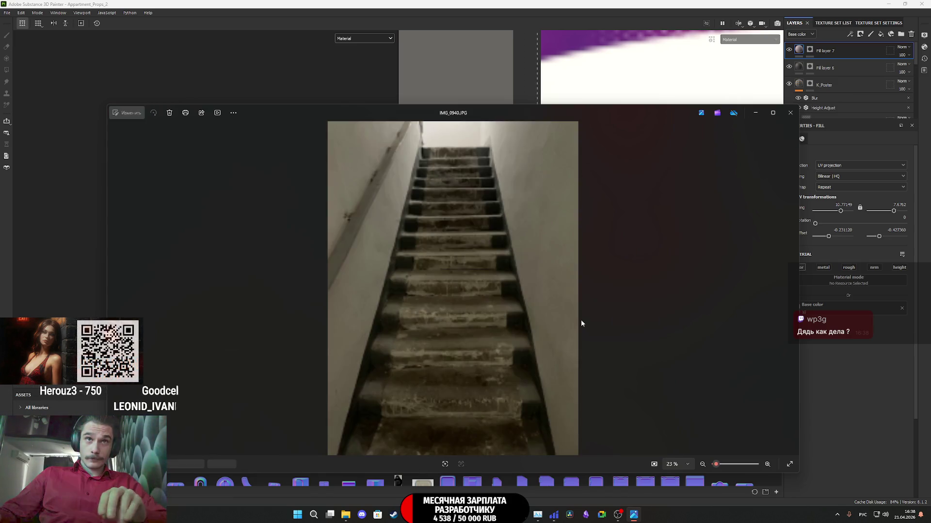
key("Left")
key("Left")
key("Left")
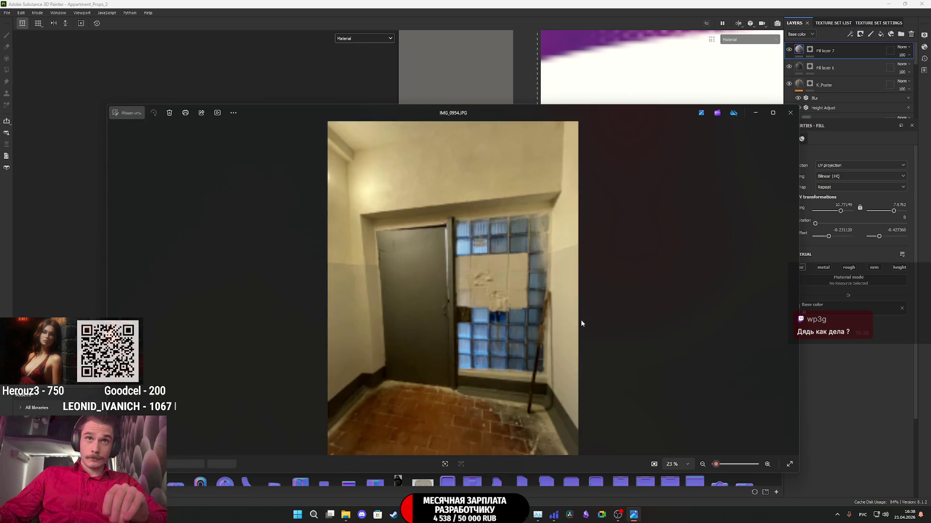
key("Left")
key("Left")
key("Left")
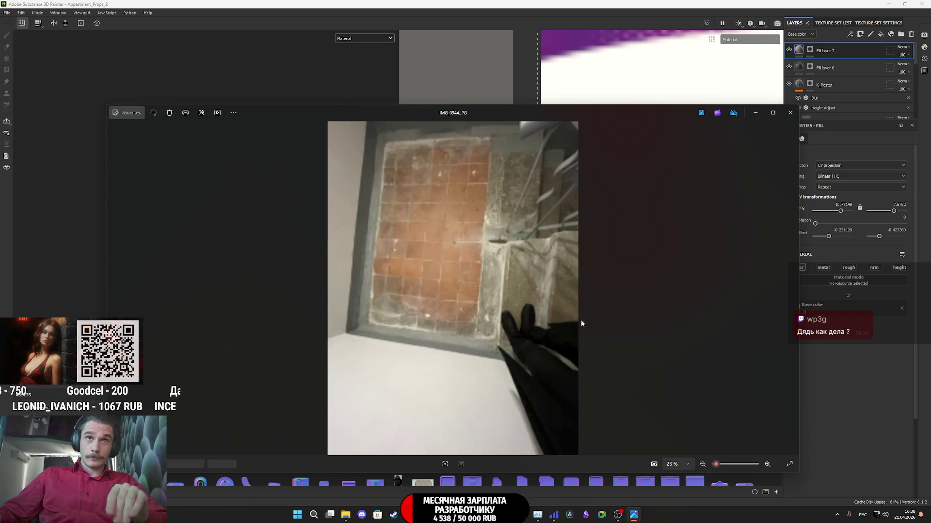
key("Left")
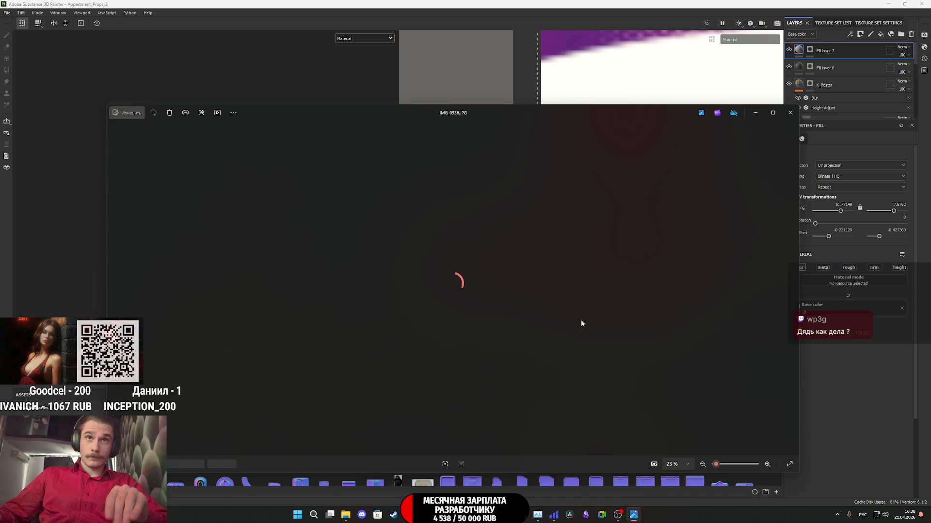
key("Left")
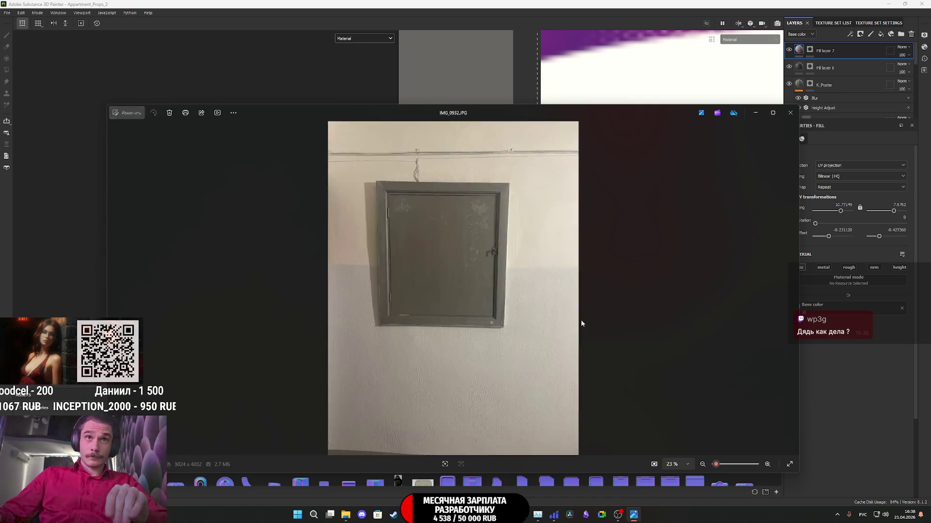
key("Left")
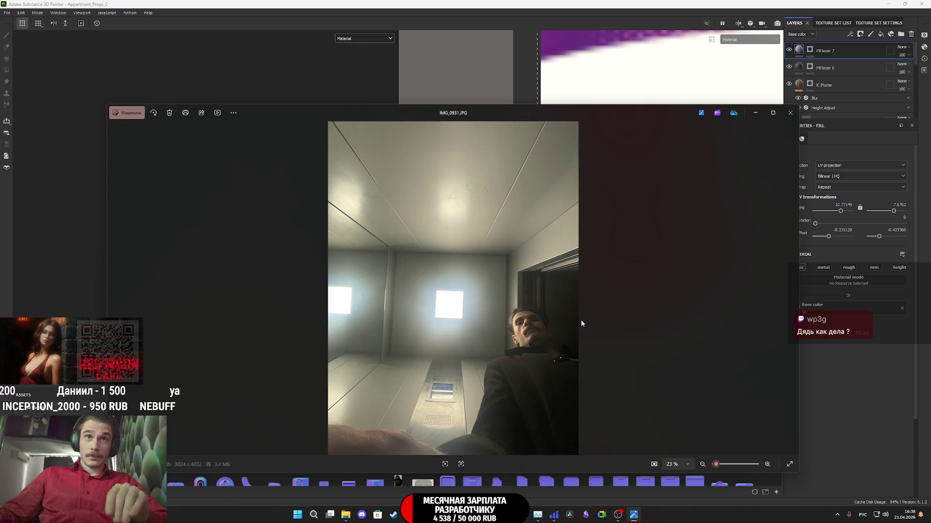
key("Left")
key("Left")
key("Left")
key("Left")
key("Left")
key("Left")
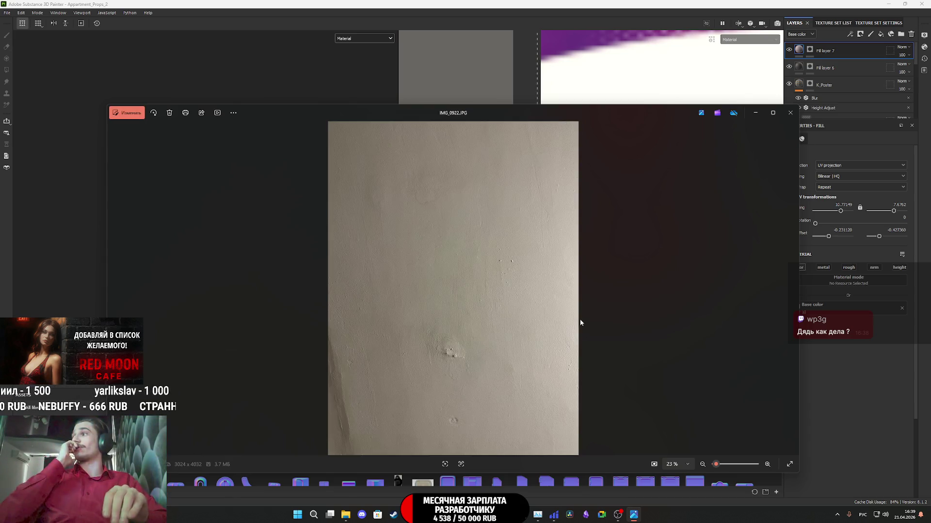
Step: Browse onward past the door, window, kitchen and sofa photos to the billboard image, then close the viewer
key("Right")
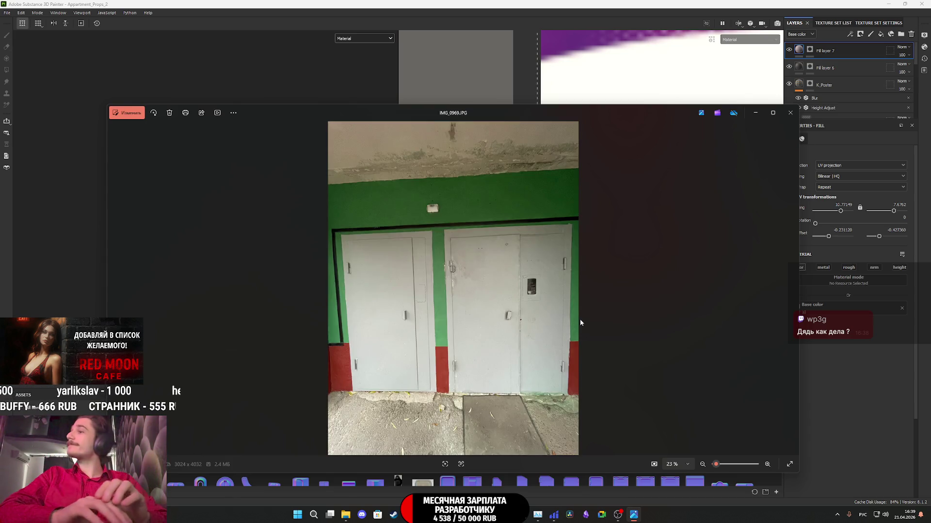
key("Right")
key("Right")
key("Right")
key("Right")
key("Right")
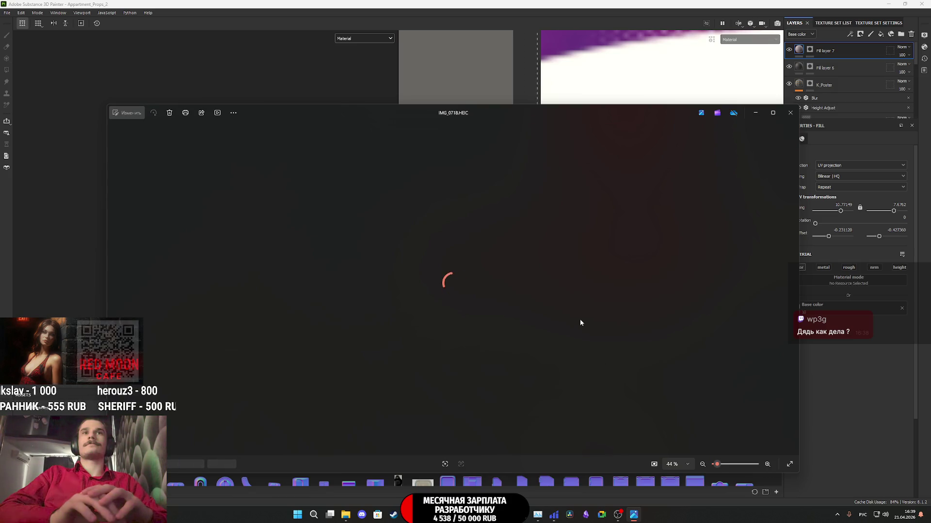
key("Right")
key("Right")
key("Right")
key("Right")
key("Right")
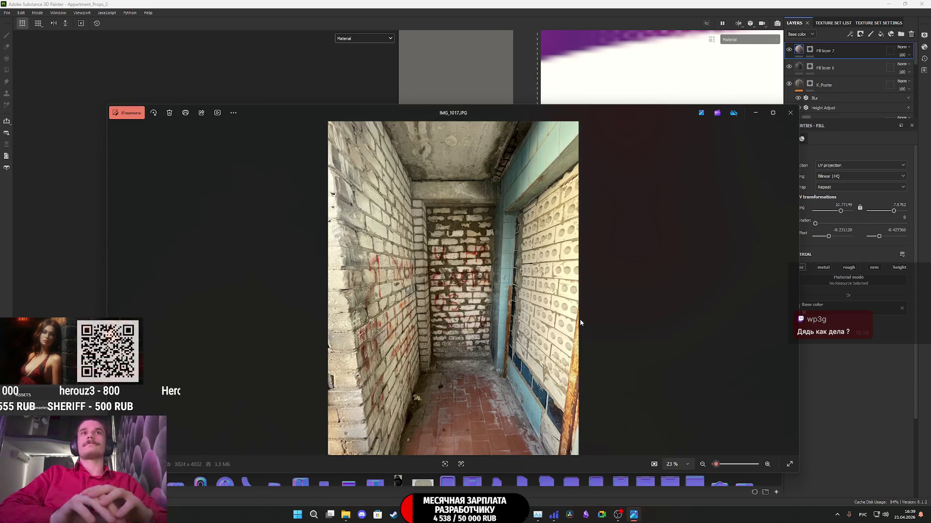
key("Right")
key("Right")
key("Right")
key("Right")
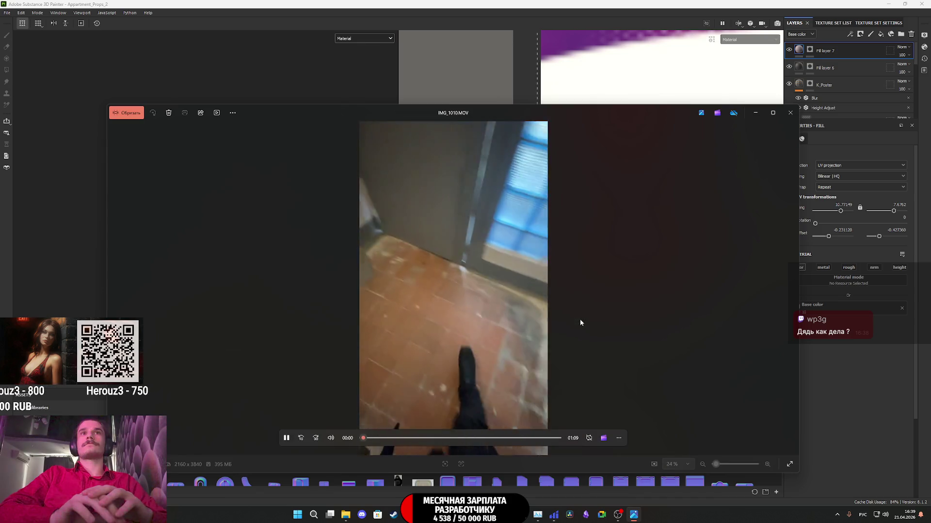
key("Right")
key("Right")
key("Right")
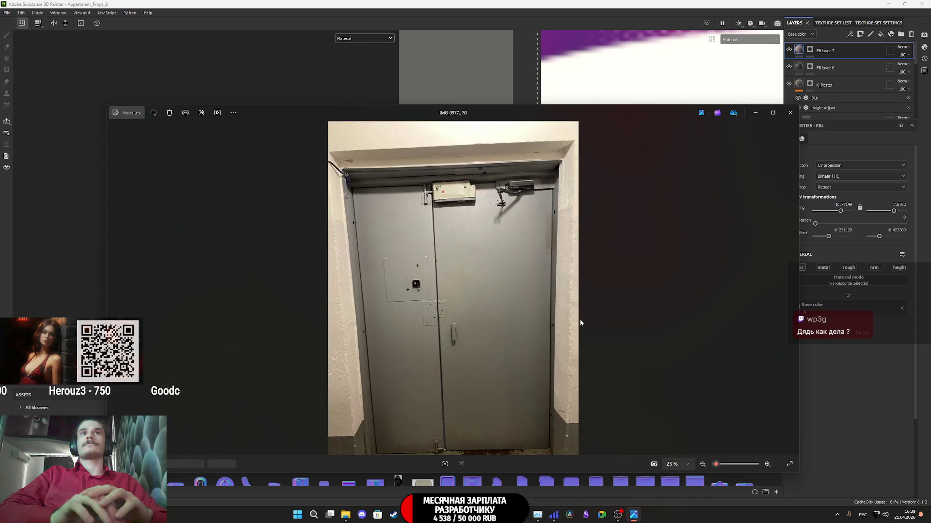
key("Right")
key("Right")
key("Right")
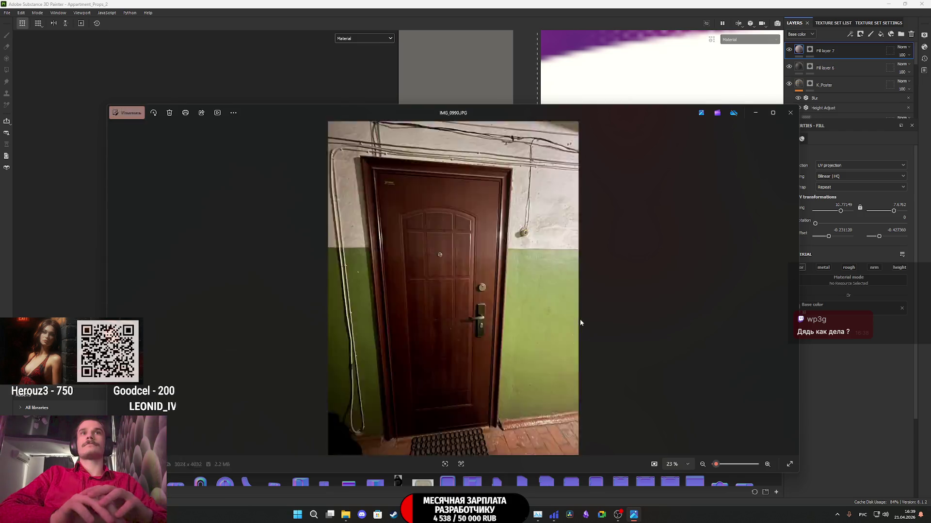
key("Right")
key("Right")
key("Right")
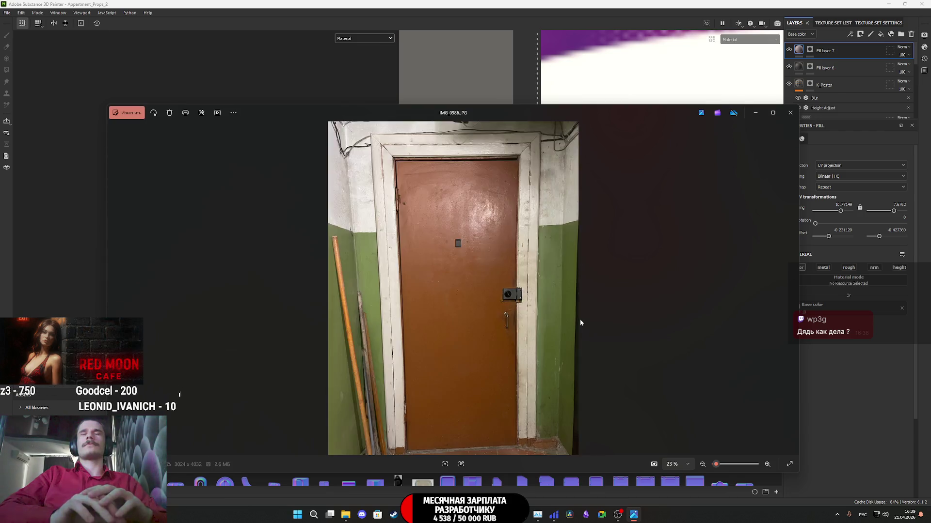
key("Right")
key("Right")
key("Right")
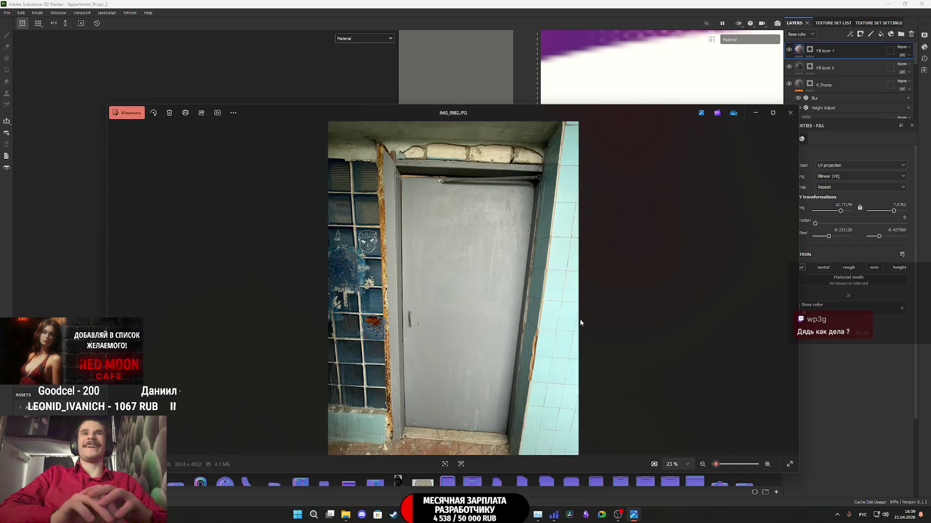
key("Right")
key("Right")
key("Right")
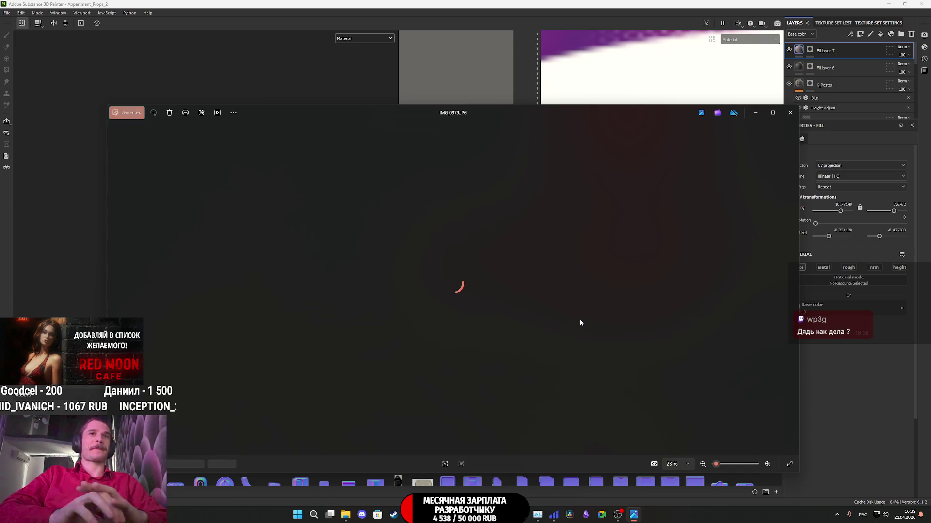
key("Right")
key("Right")
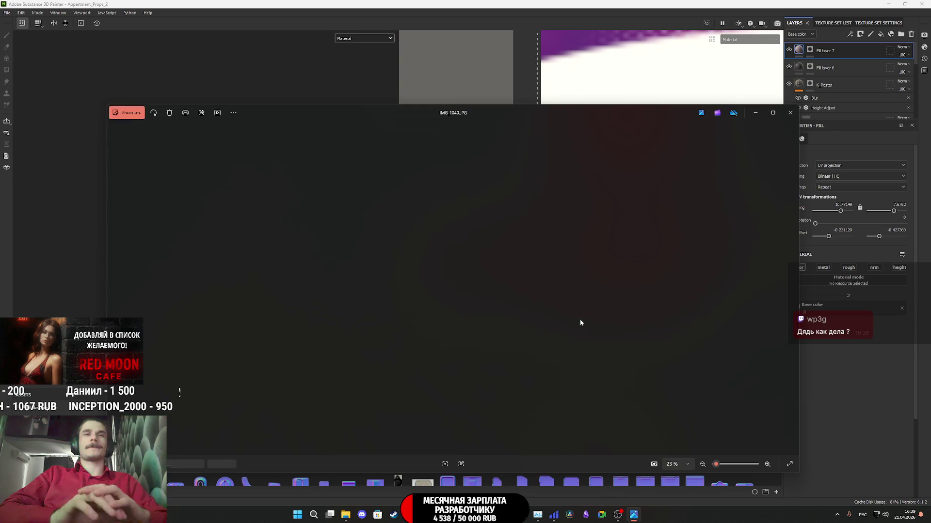
key("Right")
key("Right")
key("Right")
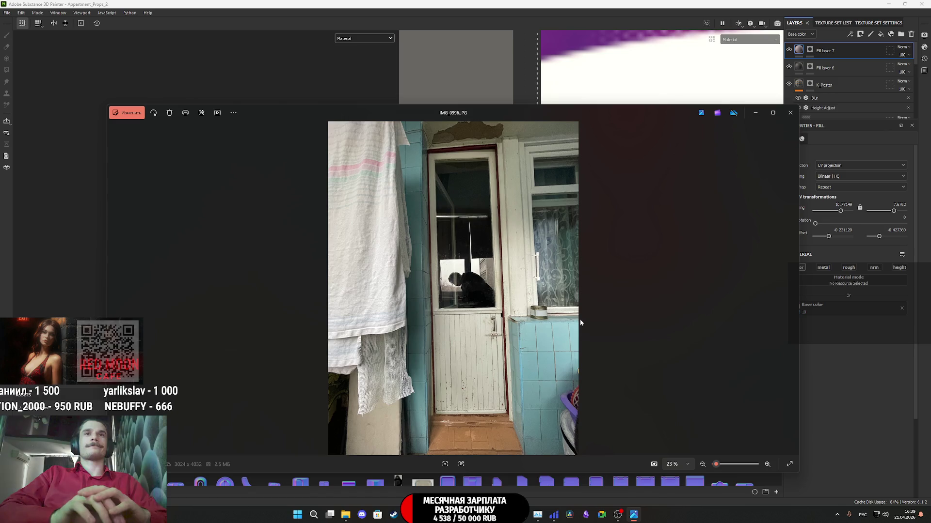
key("Right")
key("Right")
key("Right")
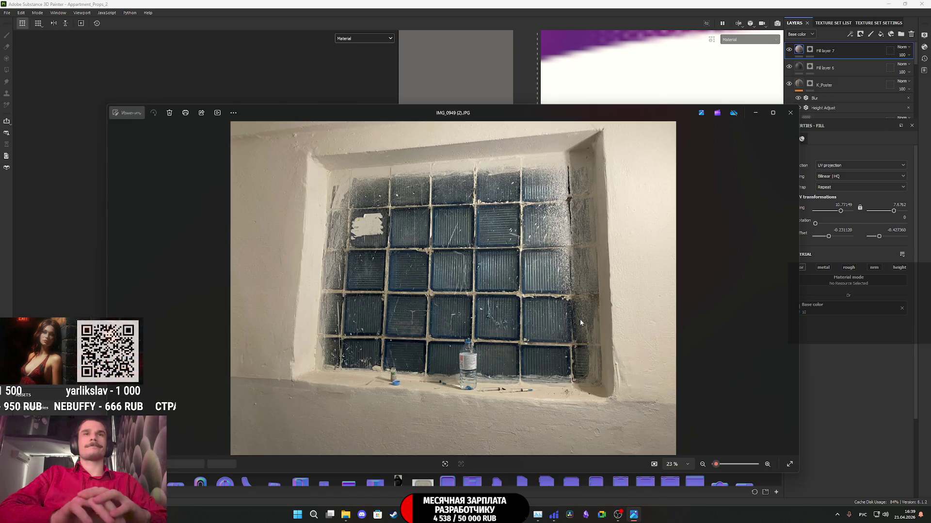
key("Right")
key("Right")
key("Right")
key("Right")
key("Right")
key("Right")
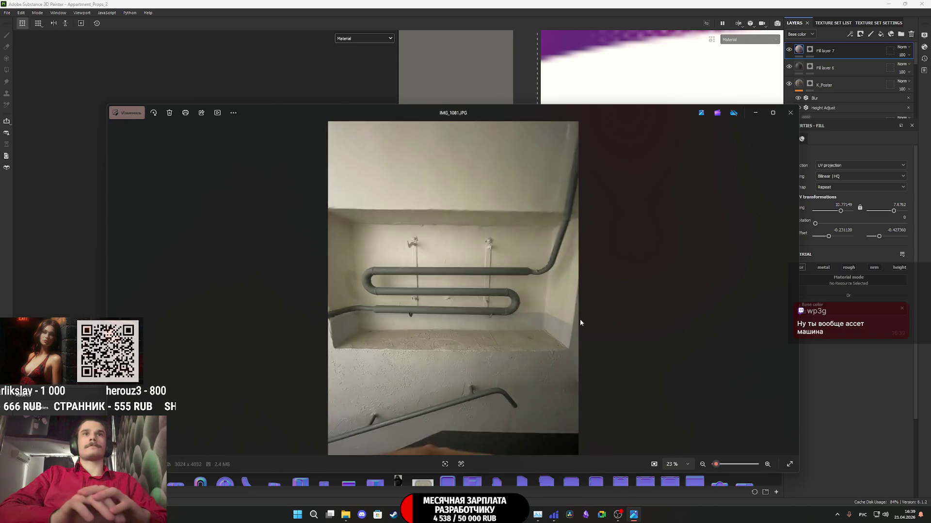
key("Right")
key("Right")
key("Right")
key("Right")
key("Right")
key("Right")
key("Right")
key("Right")
key("Right")
key("Right")
key("Right")
key("Right")
key("Right")
key("Right")
key("Right")
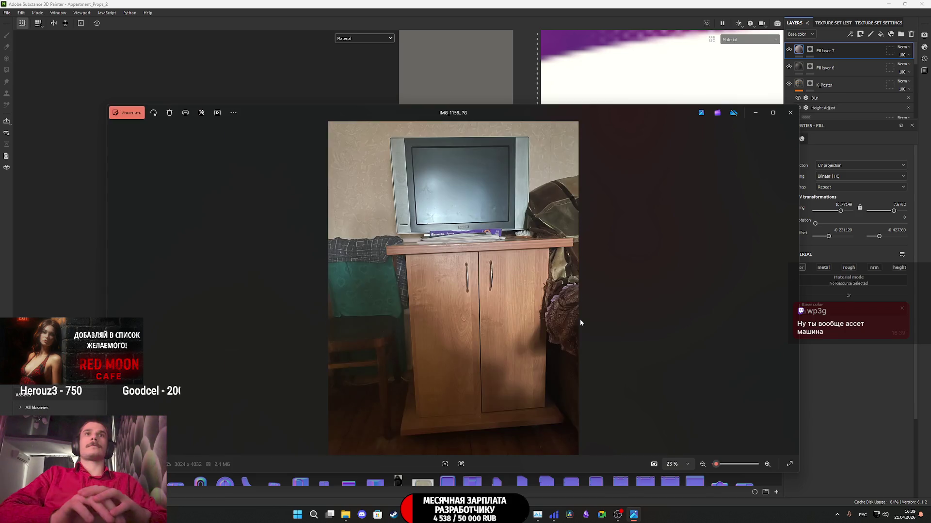
key("Right")
key("Right")
key("Right")
key("Right")
key("Right")
key("Right")
key("Right")
key("Right")
key("Right")
key("Right")
key("Right")
key("Right")
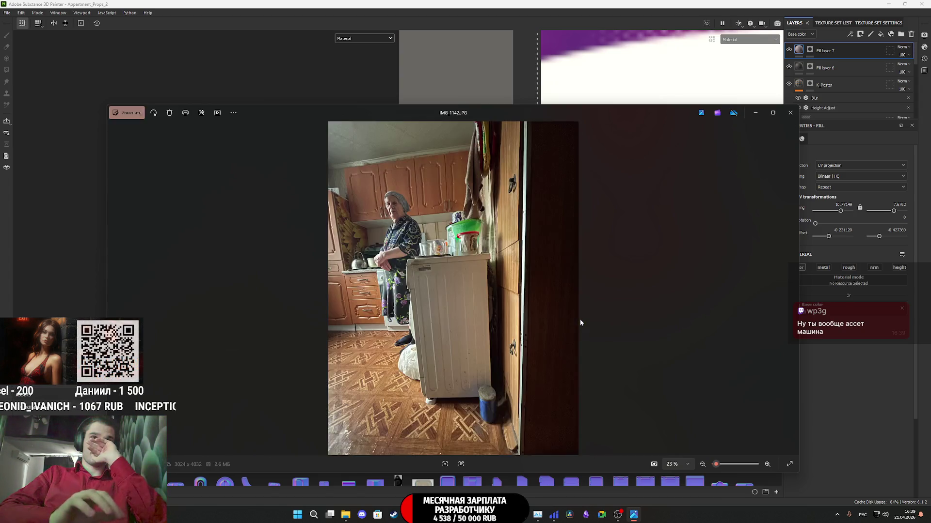
key("Right")
key("Right")
key("Right")
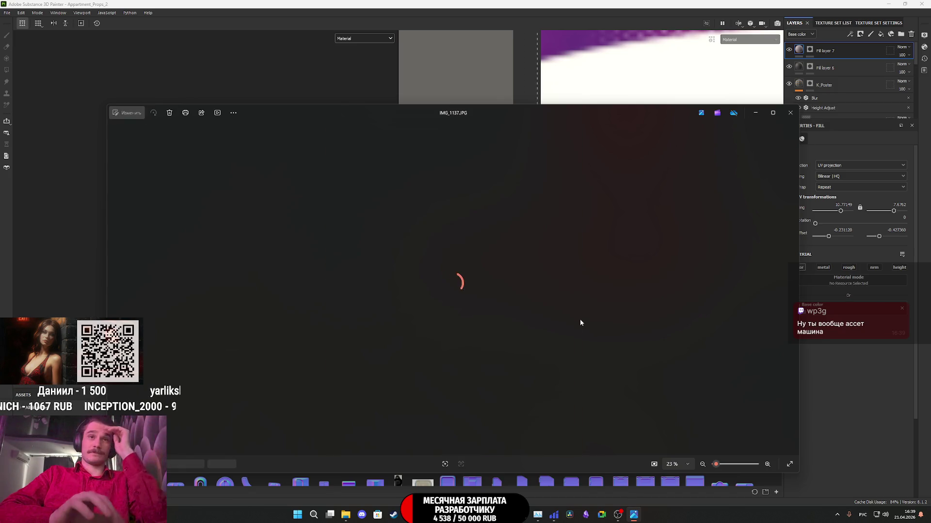
key("Right")
key("Right")
key("Right")
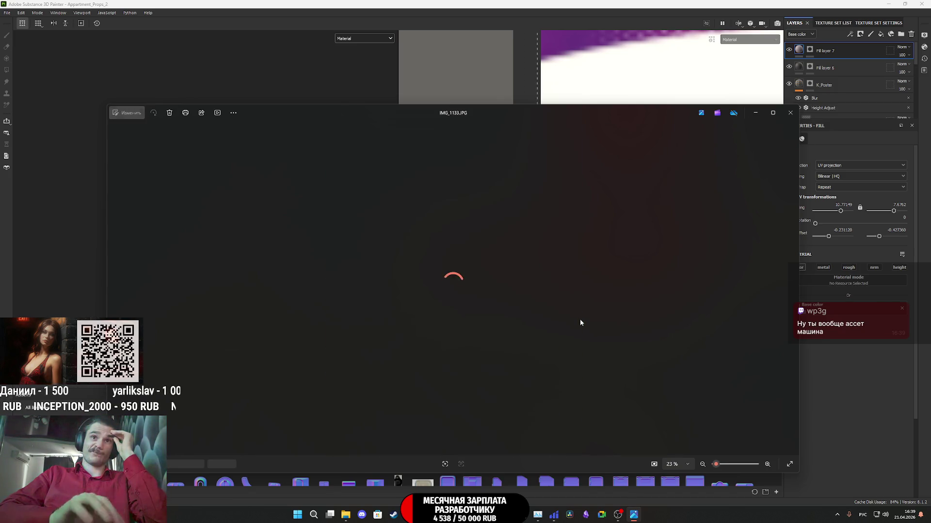
key("Right")
key("Right")
key("Right")
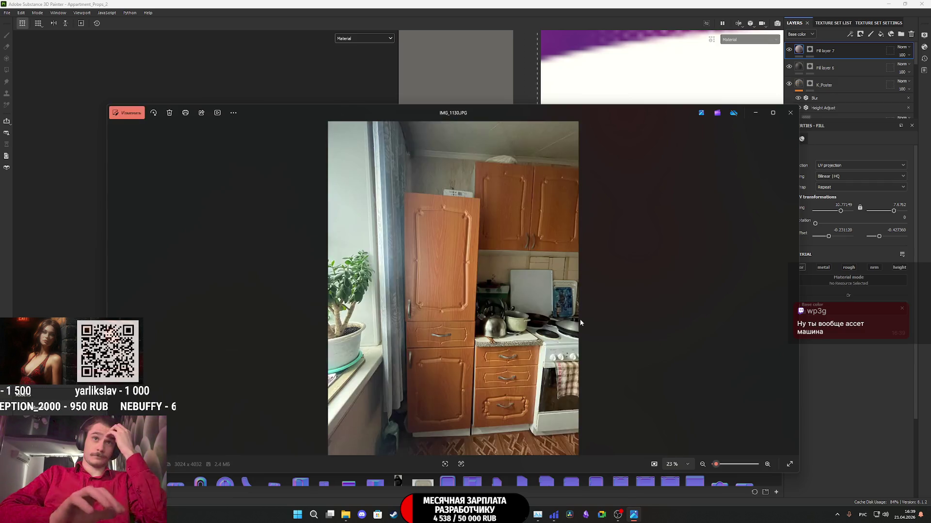
key("Right")
key("Right")
key("Right")
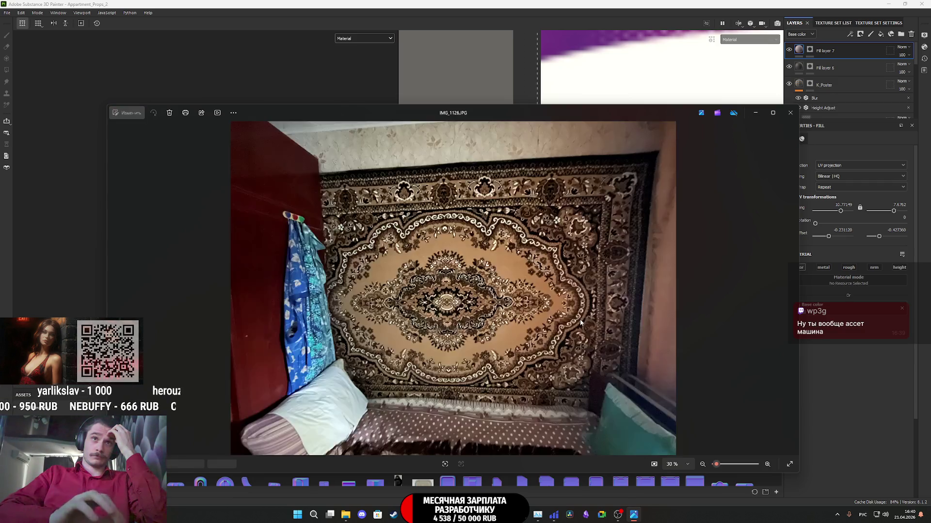
key("Right")
key("Right")
key("Right")
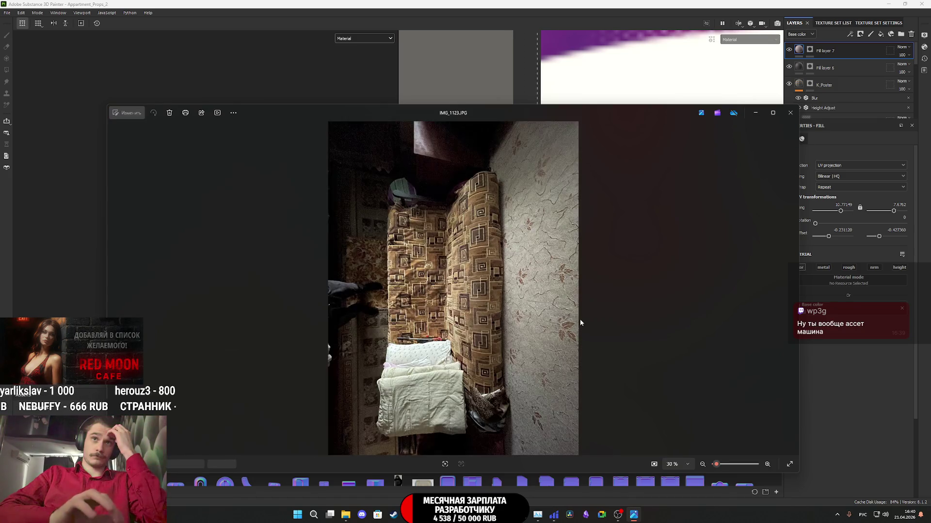
key("Right")
key("Right")
key("Right")
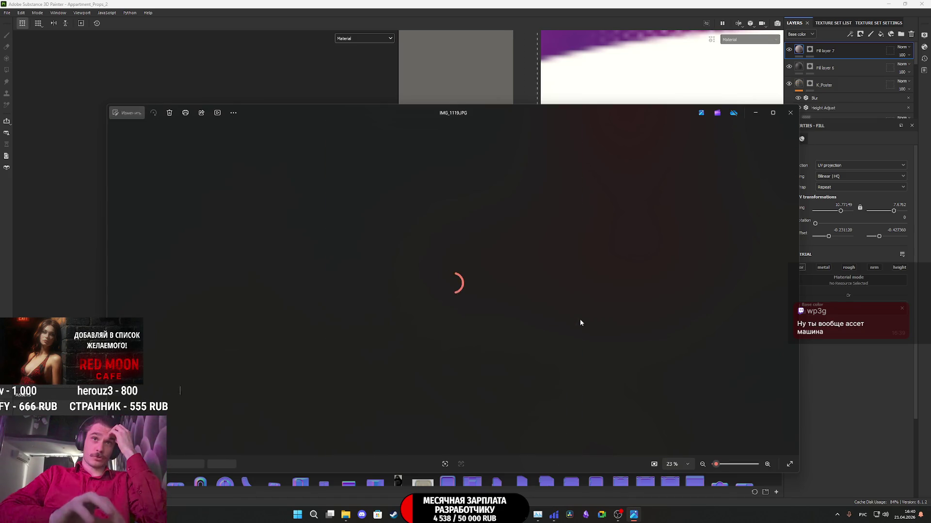
key("Right")
key("Right")
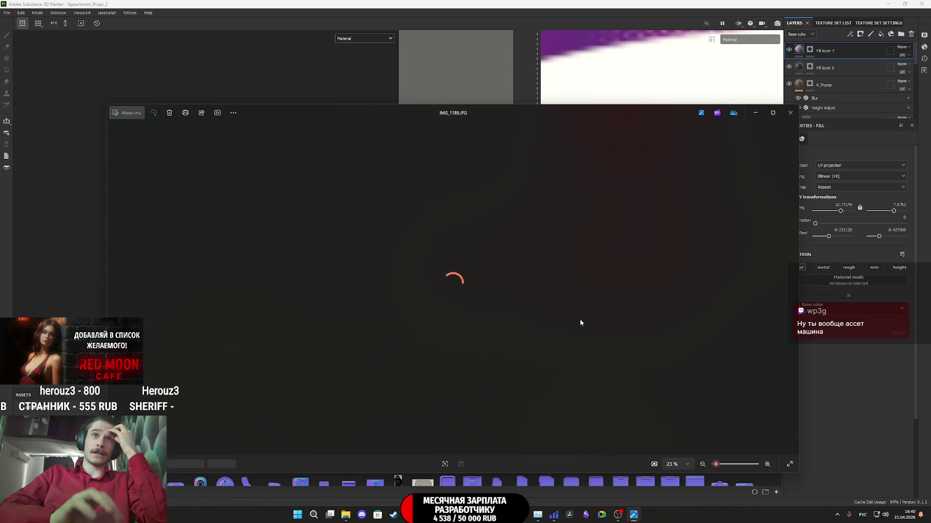
key("Right")
key("Right")
key("Right")
key("Right")
key("Right")
key("Right")
key("Right")
key("Right")
key("Right")
key("Right")
key("Right")
key("Right")
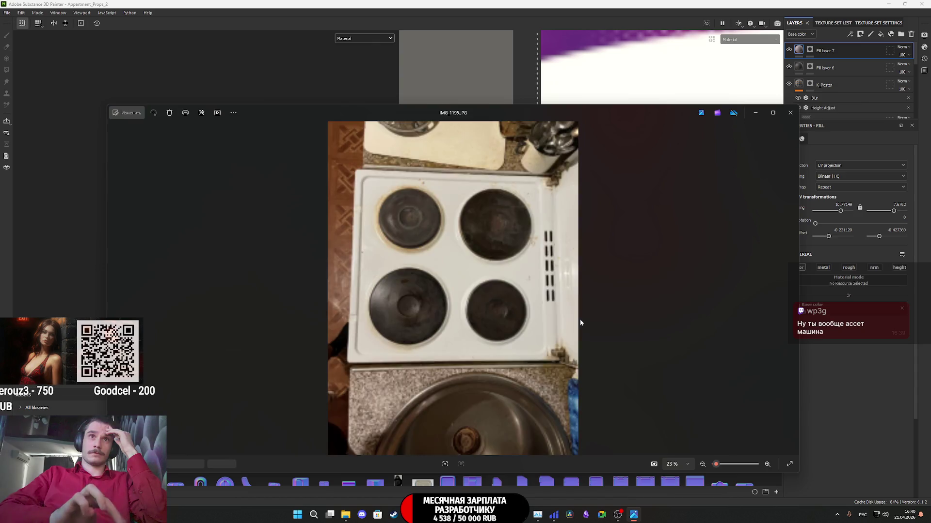
key("Right")
key("Right")
key("Right")
key("Right")
key("Right")
key("Right")
key("Right")
key("Right")
key("Right")
key("Right")
key("Right")
key("Right")
key("Right")
key("Right")
key("Right")
key("Right")
key("Right")
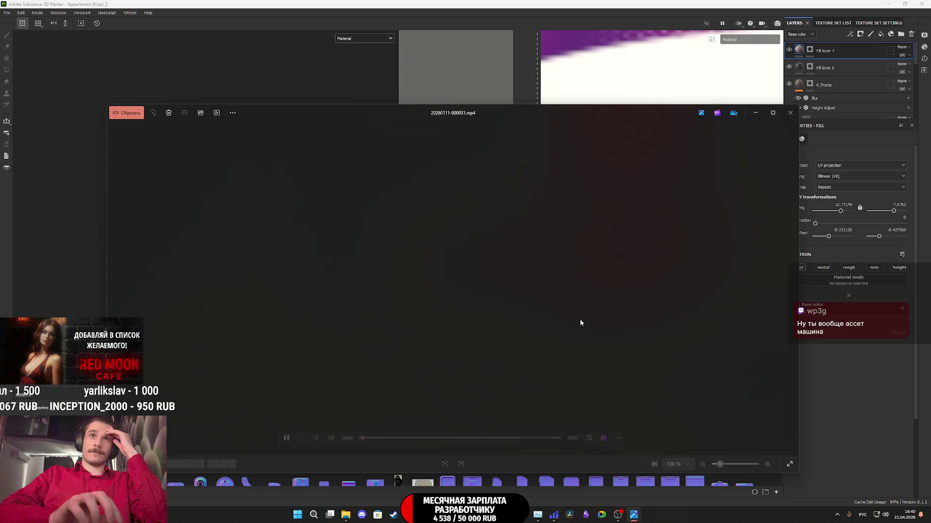
key("Right")
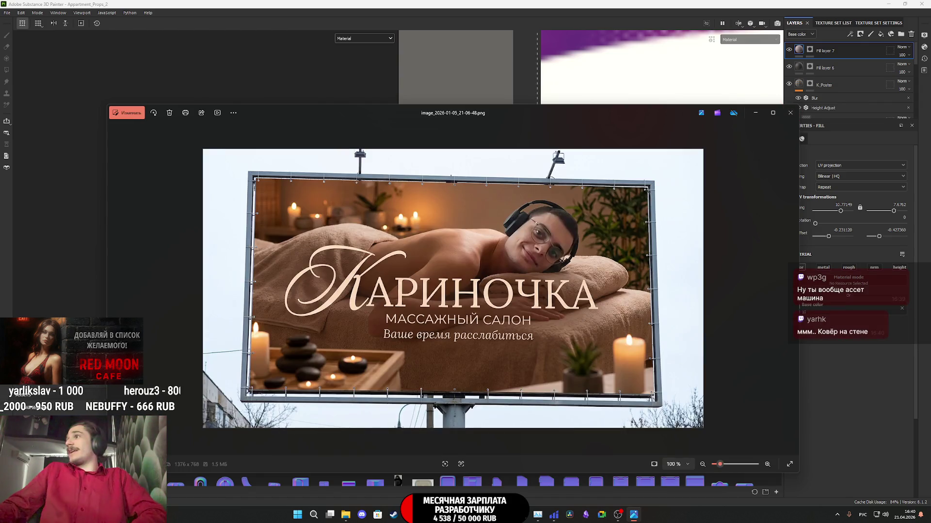
left_click(796, 117)
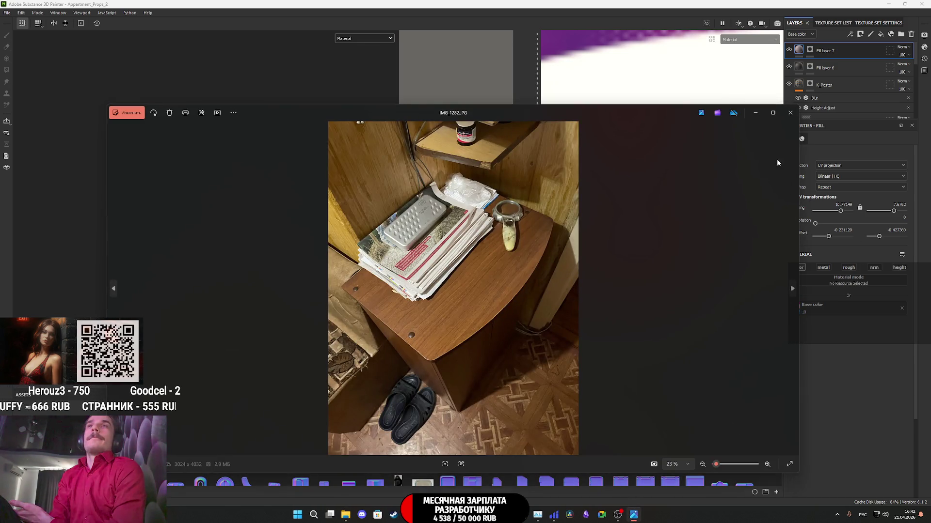
Step: Close the viewer showing the IMG_1282.JPG bedside cabinet photo
left_click(790, 113)
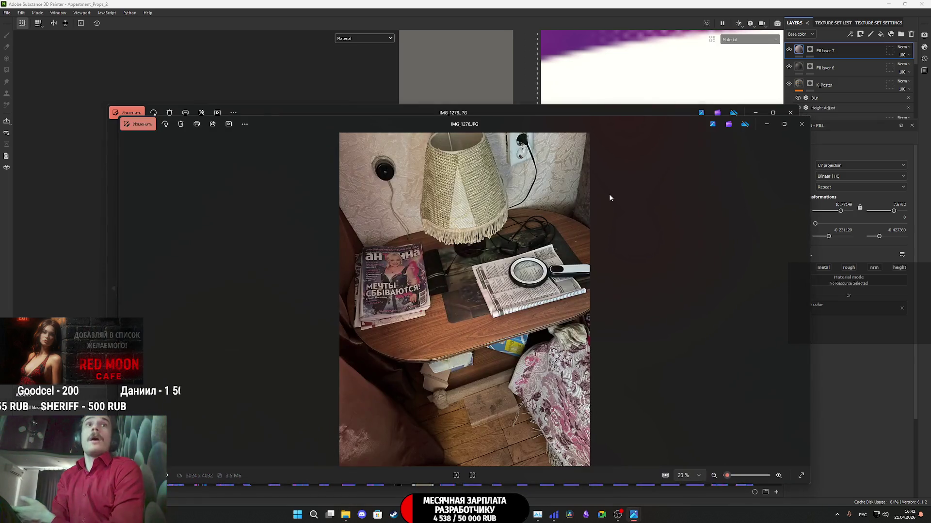
Step: Close the two extra stacked viewer windows and start editing the magazine photo IMG_1276.JPG
left_click(801, 124)
left_click(790, 113)
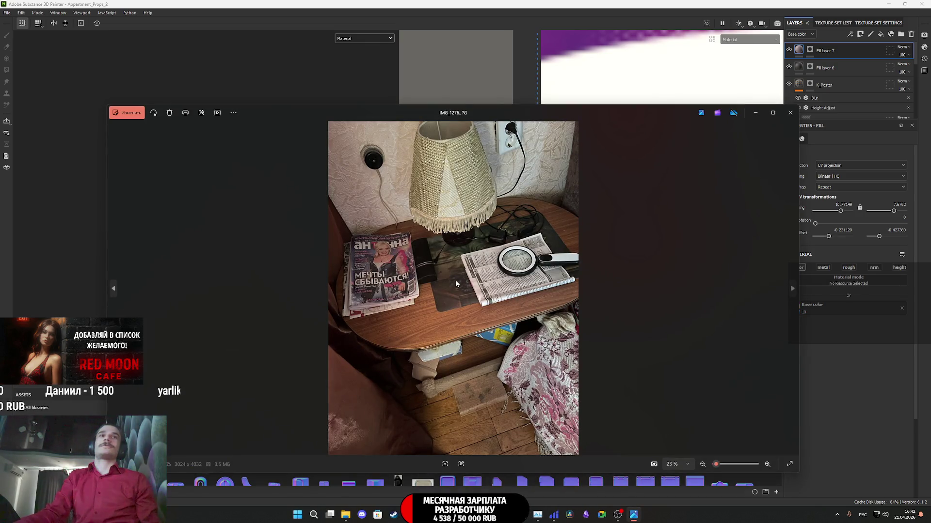
scroll(456, 284, "up", 5)
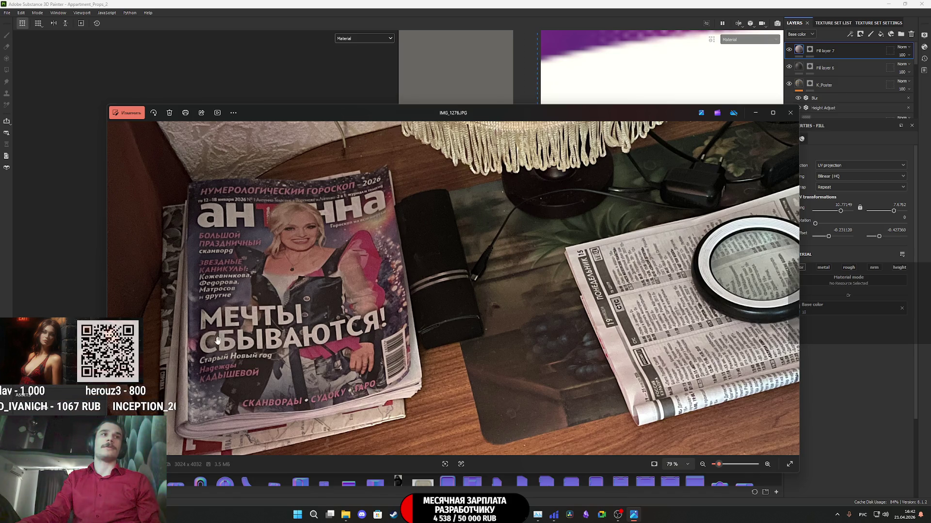
left_click(138, 115)
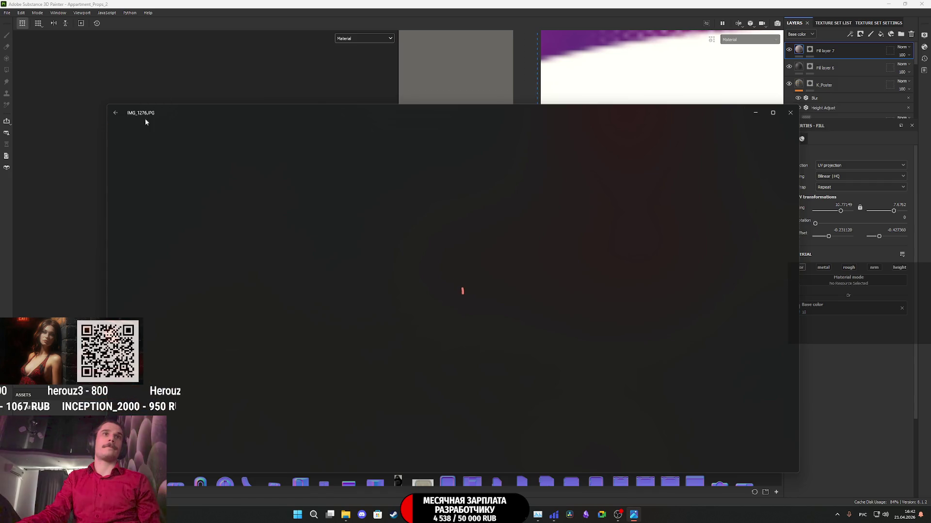
Step: Crop the photo tightly around the magazine cover to 1169 × 1104 pixels
mouse_move(547, 415)
left_mouse_down()
mouse_move(431, 364)
mouse_move(433, 318)
left_mouse_up()
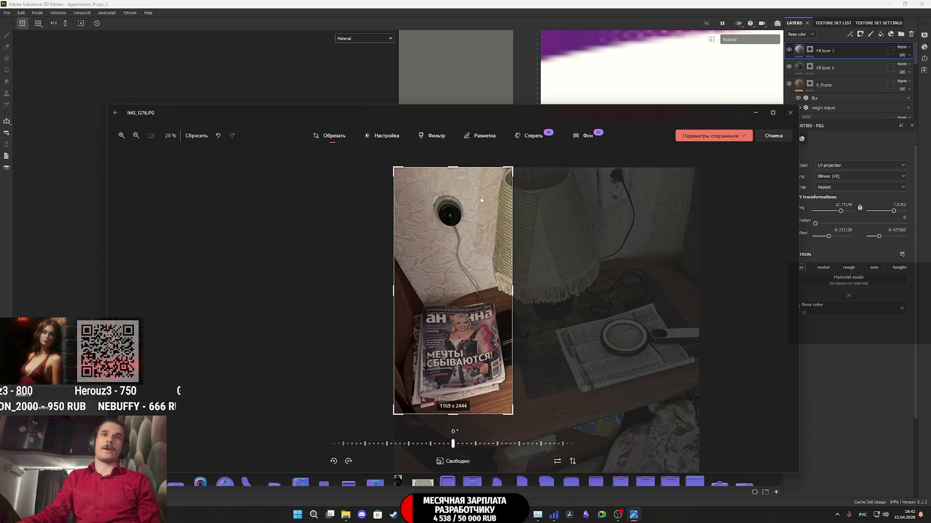
left_click_drag(453, 166, 465, 294)
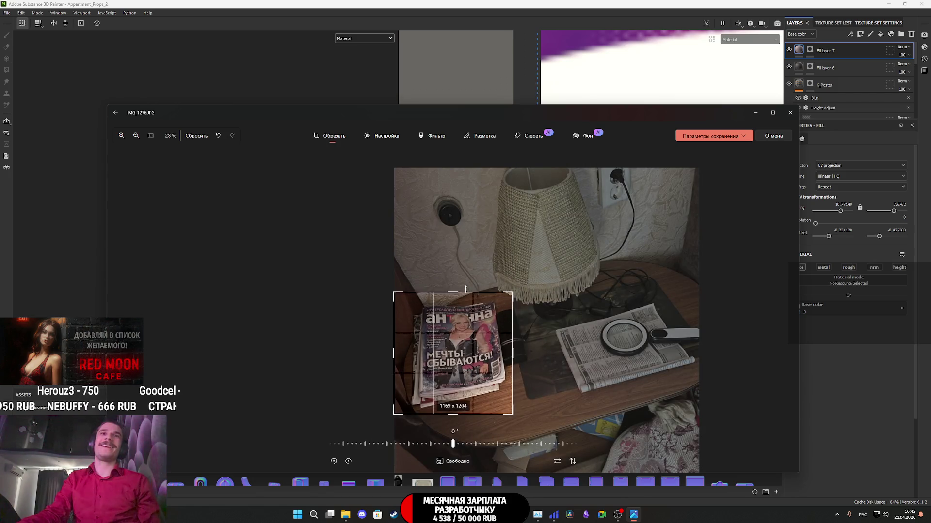
left_click_drag(452, 414, 452, 391)
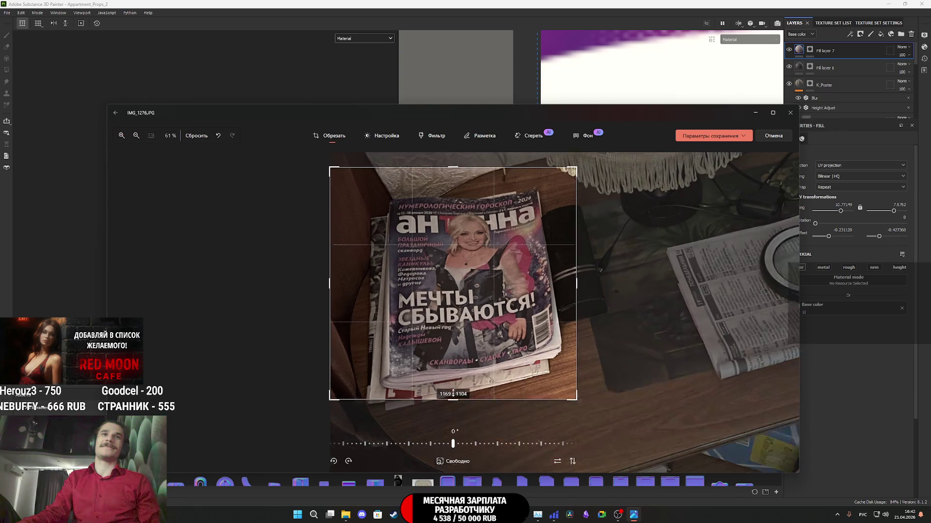
left_click(743, 136)
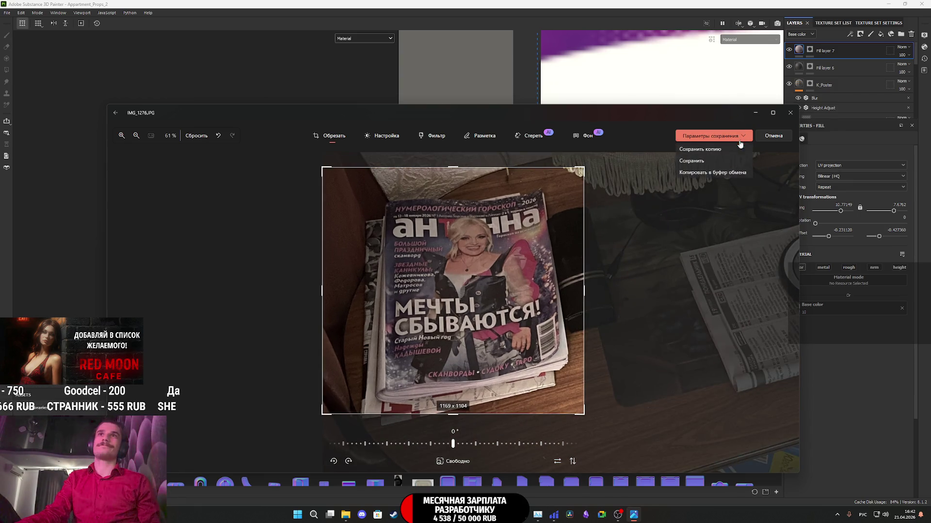
Step: Save the cropped image as a copy named 11.JPG in the AP2_Tex folder, then close Photos
left_click(701, 150)
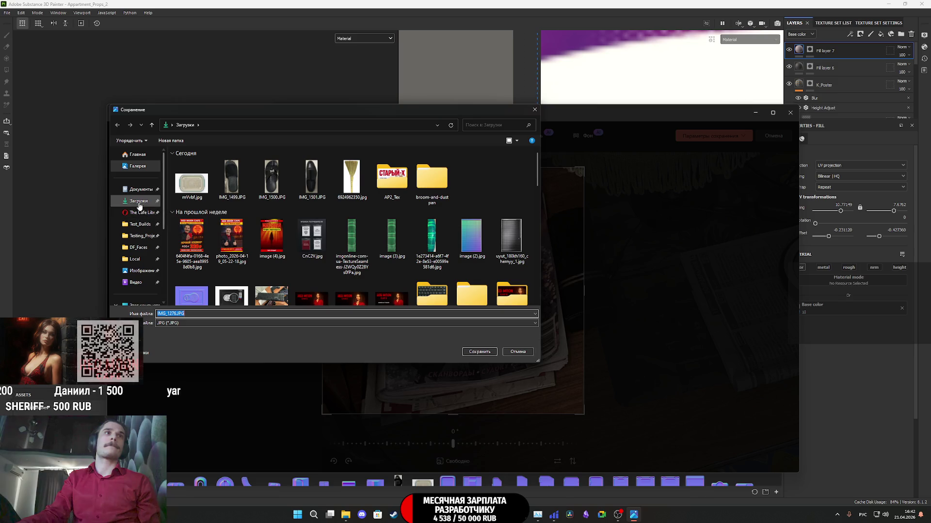
left_click(393, 182)
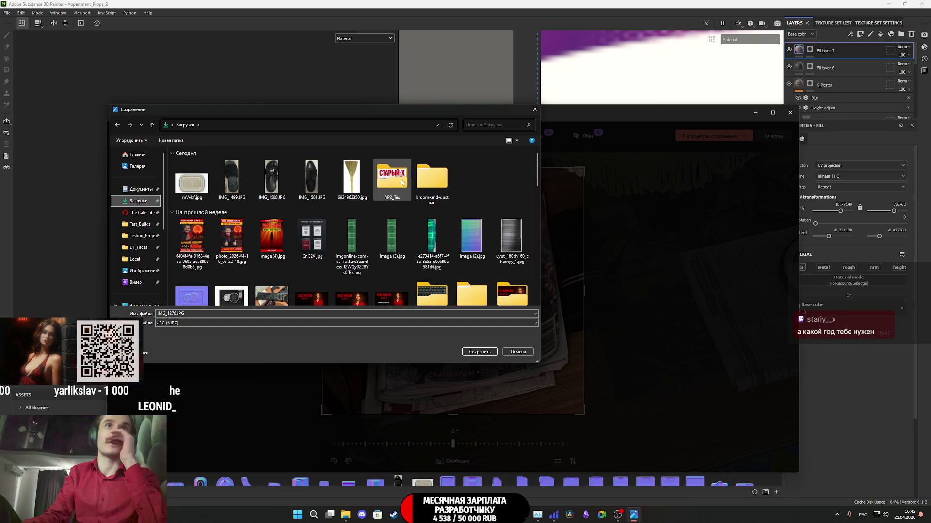
double_click(393, 183)
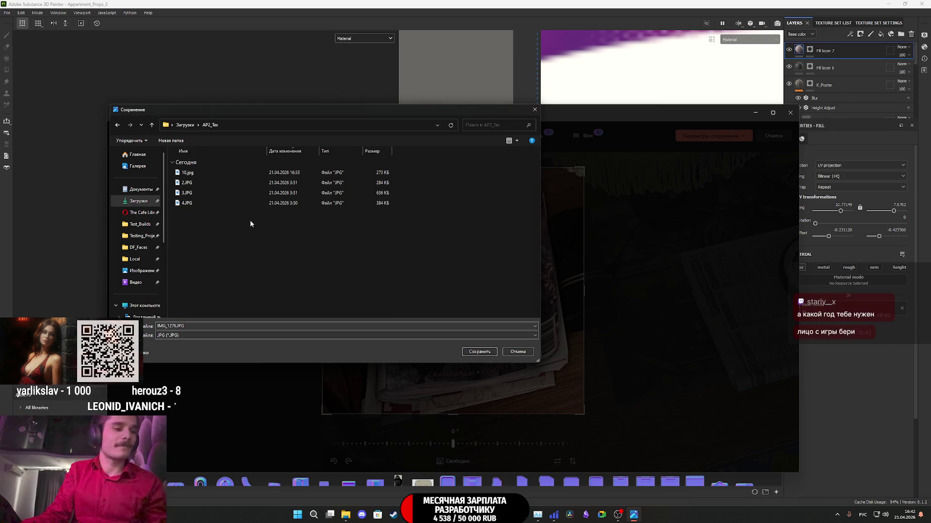
double_click(186, 326)
type("11")
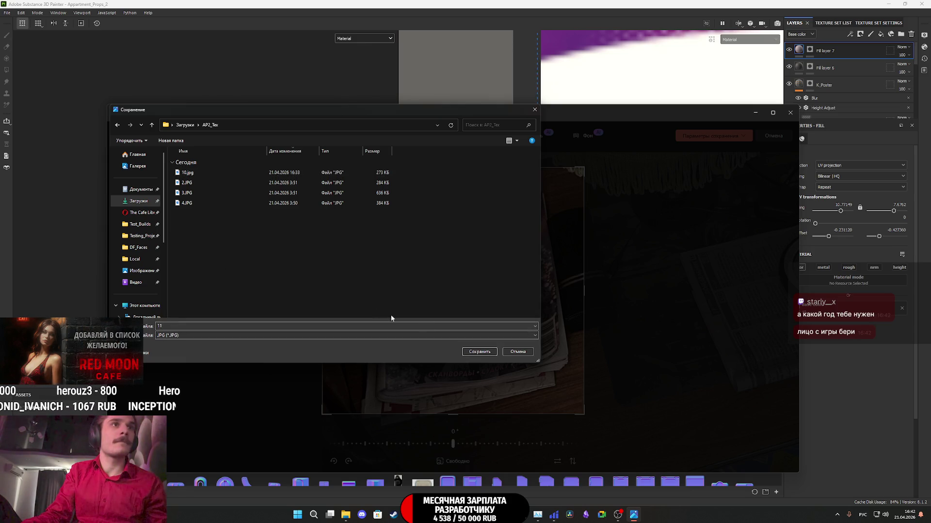
left_click(478, 352)
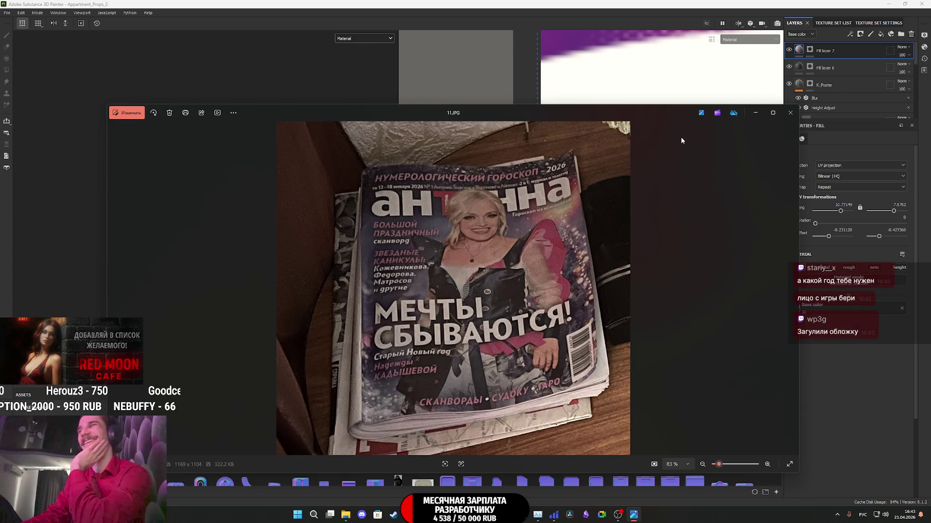
left_click(790, 112)
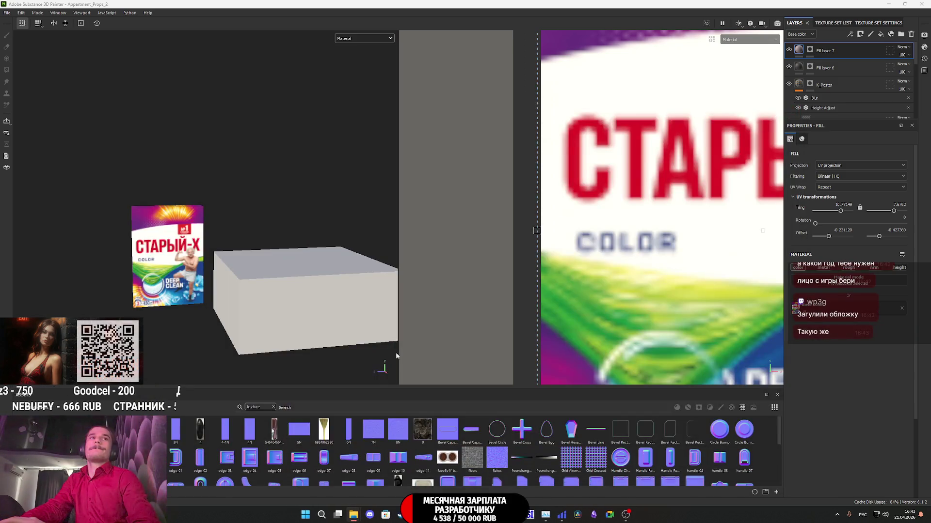
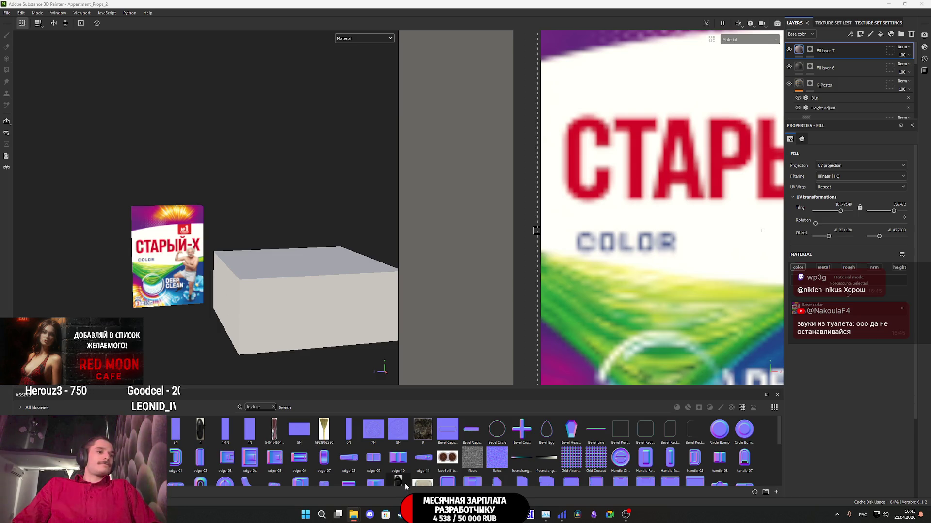
Step: Bring the browser showing Grok's СТАРЫЙ-Х detergent image to the front
mouse_move(417, 514)
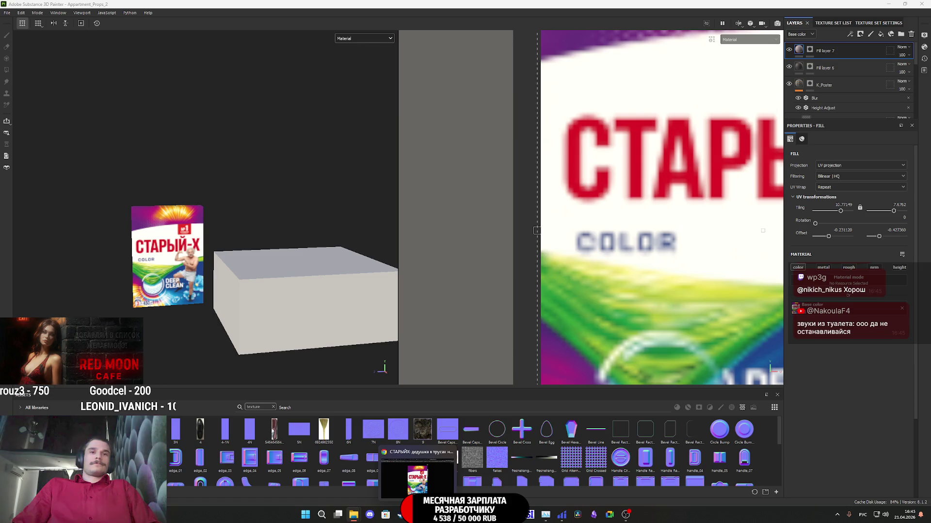
left_click(417, 477)
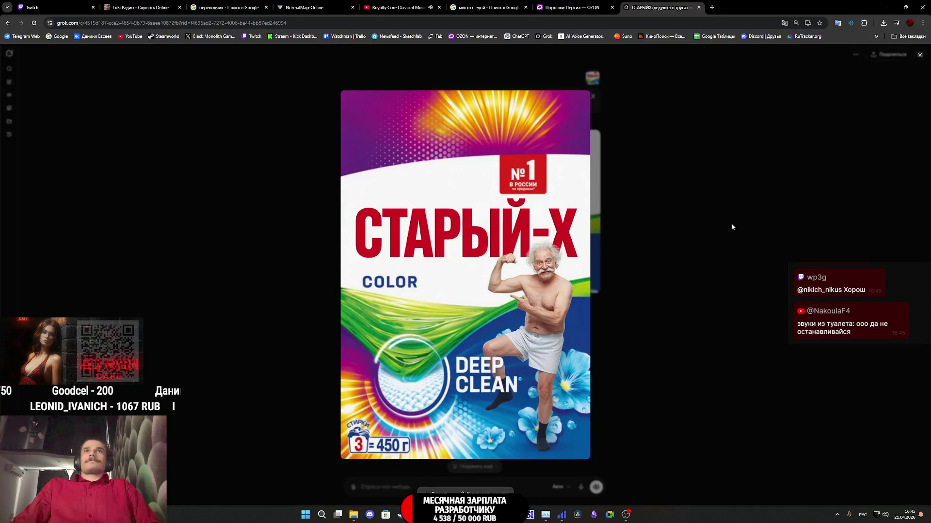
Step: Close the enlarged СТАРЫЙ-Х detergent image to return to the Grok chat
left_click(731, 223)
key("ctrl+1")
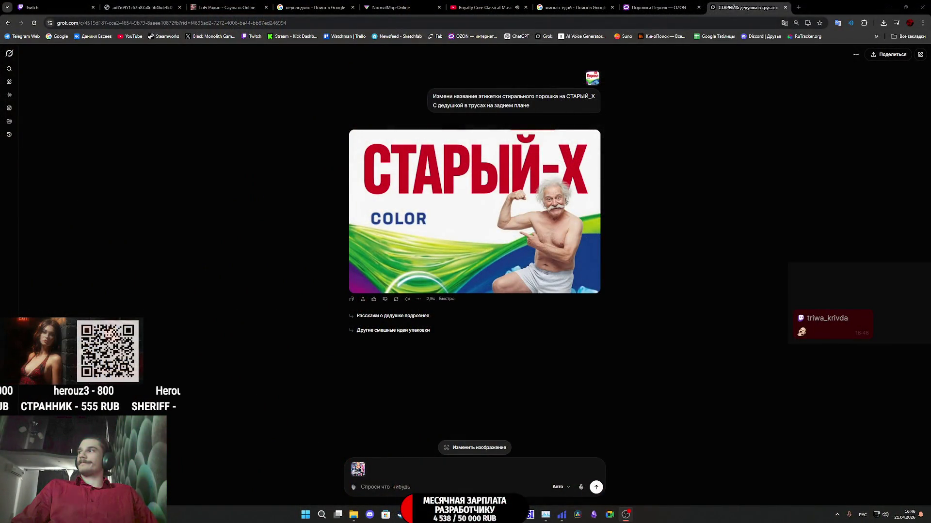
Step: Write 'Сделай название журнала Успех' in Grok's prompt and attach a second reference image from the desktop
left_click(401, 488)
type("d")
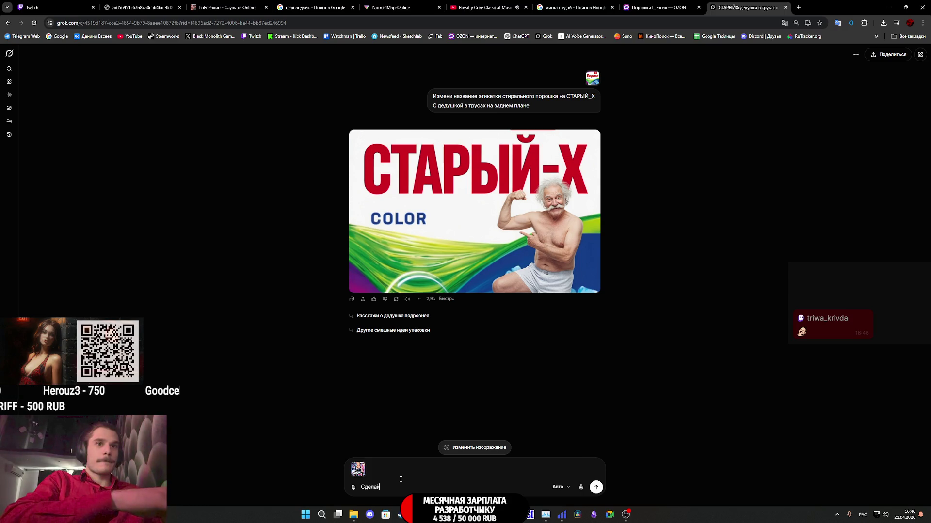
type(" н")
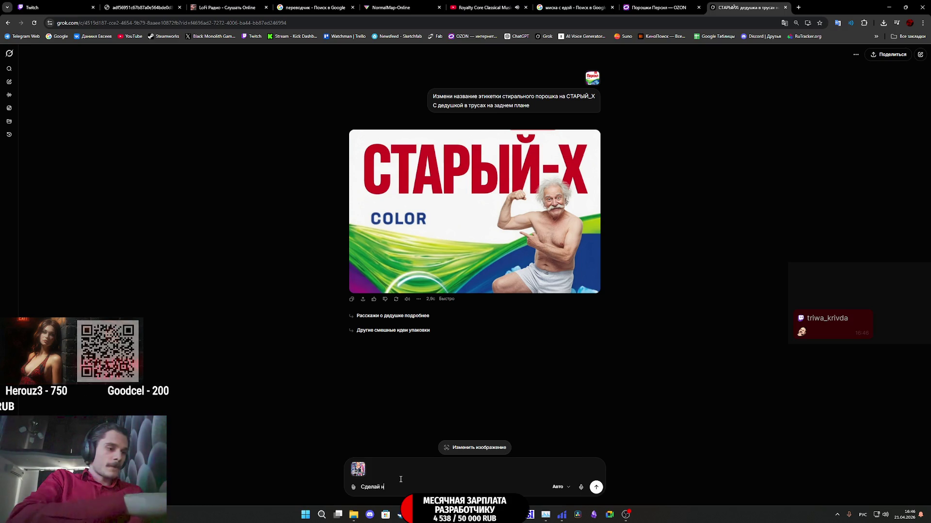
type("азвание")
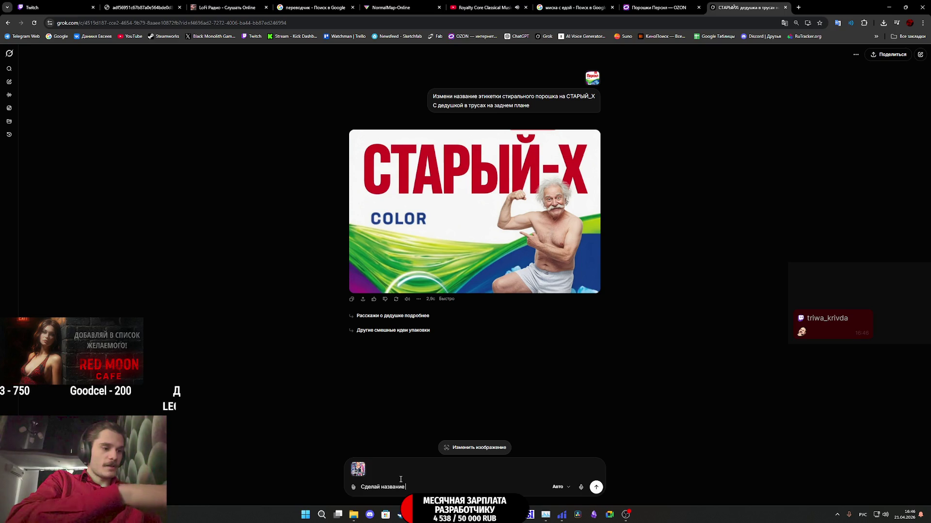
type(" журнала")
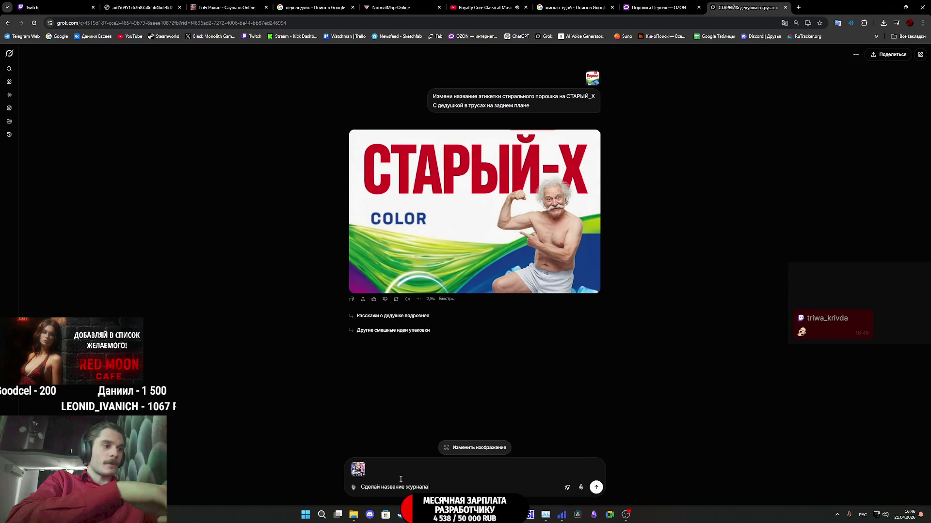
type(" Успех")
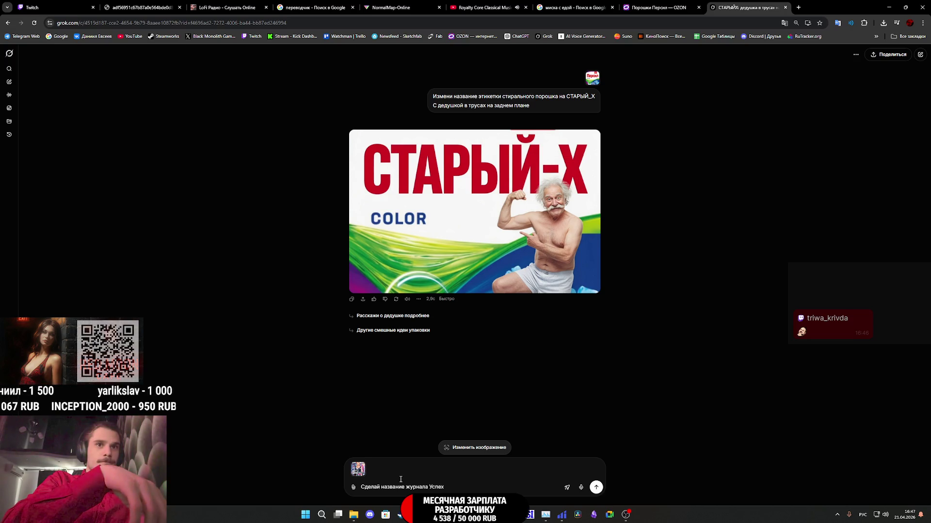
key("shift+Return")
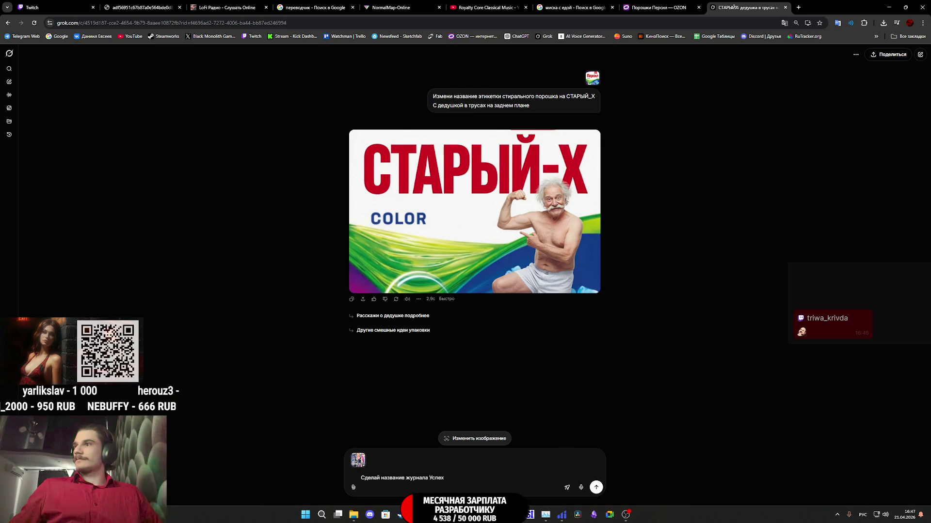
key("super+d")
key("super+d")
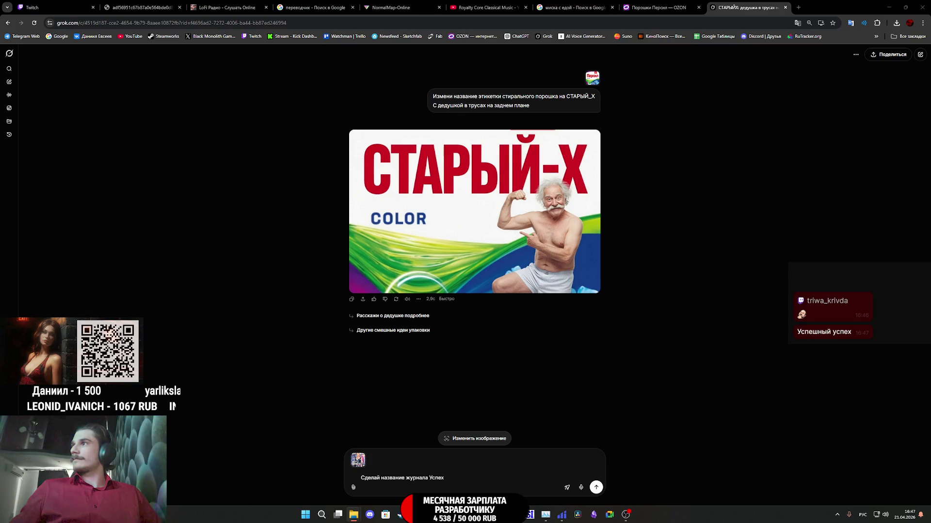
mouse_move(465, 521)
left_mouse_down()
mouse_move(445, 374)
mouse_move(467, 308)
left_mouse_up()
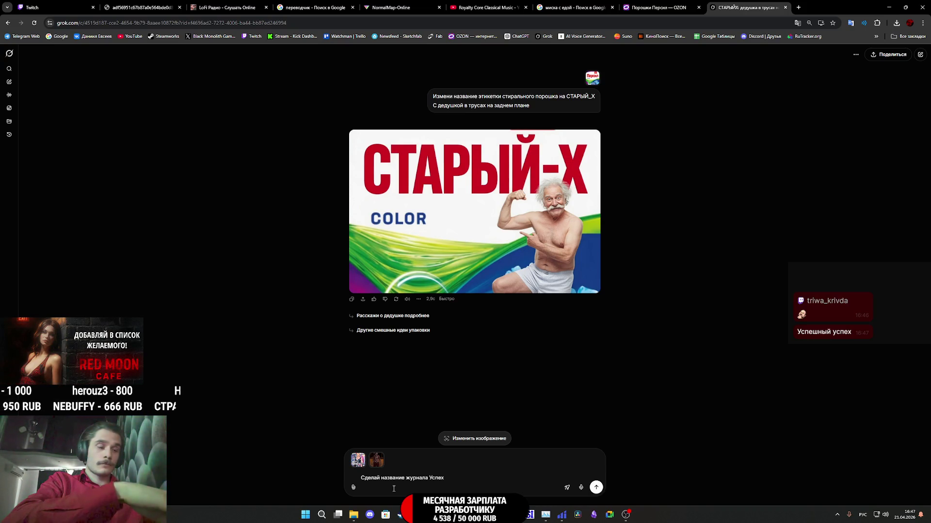
Step: Add prompt lines requesting the girl from reference 2 on the cover, headlined 'Мечты сбываются!'
type("На обло")
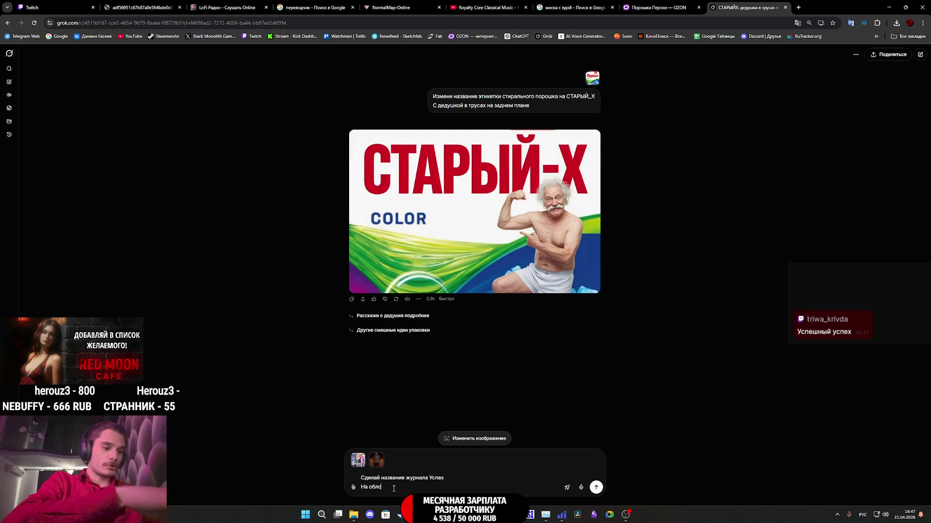
type("жке дол")
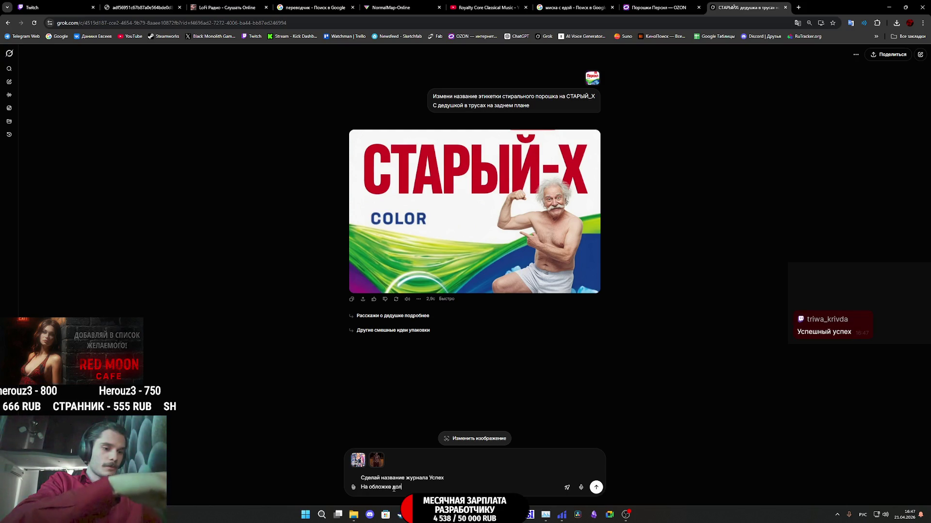
type("жна быть изображена")
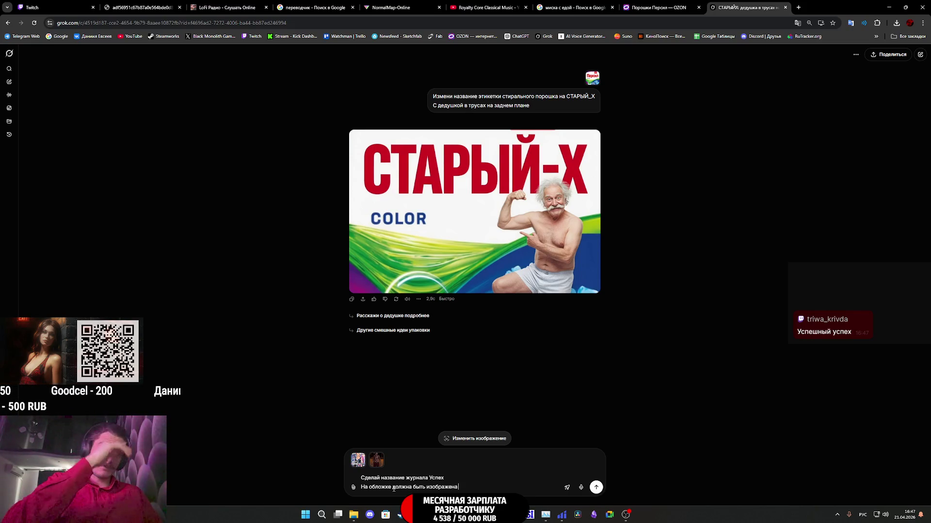
type("шка как на 2 референсе.")
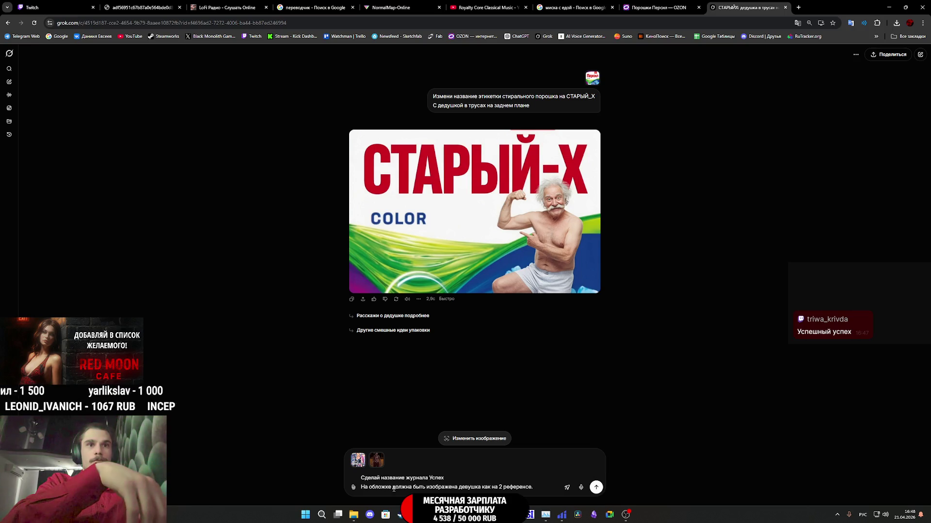
key("shift+Return")
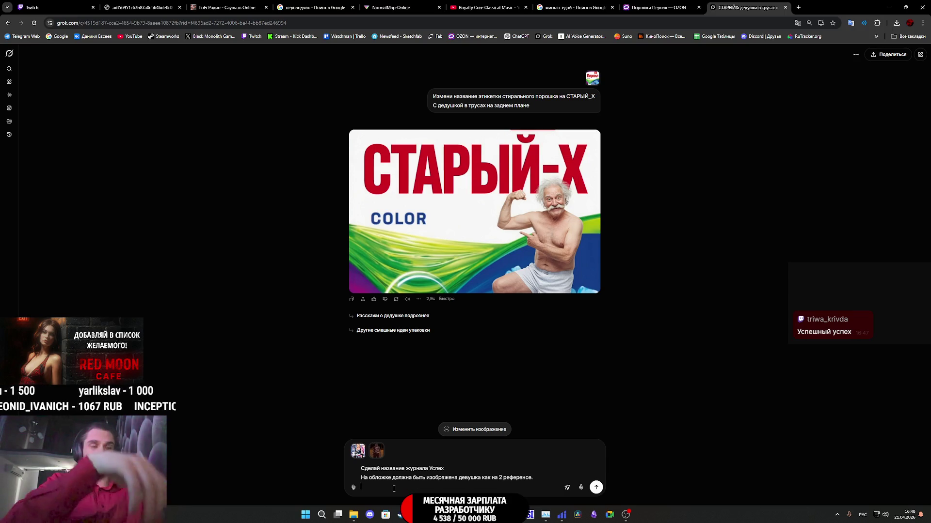
type("С за")
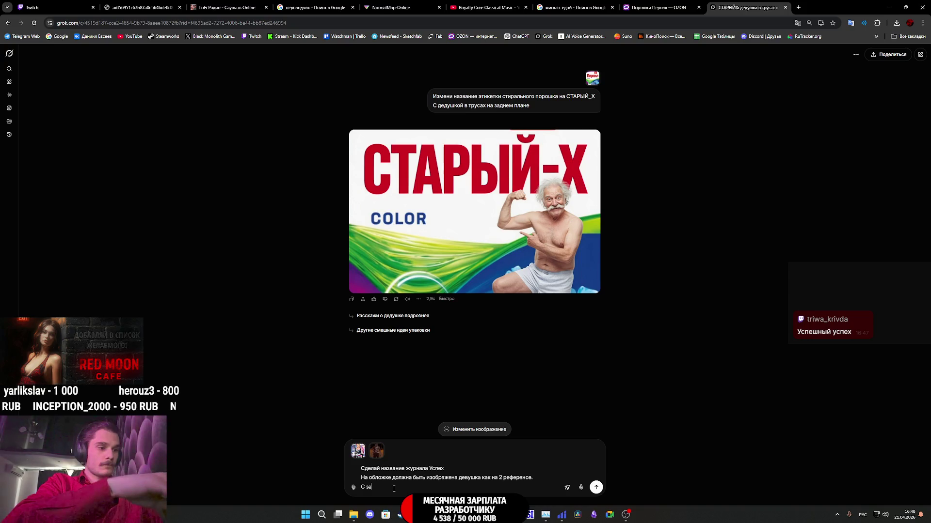
type("головком")
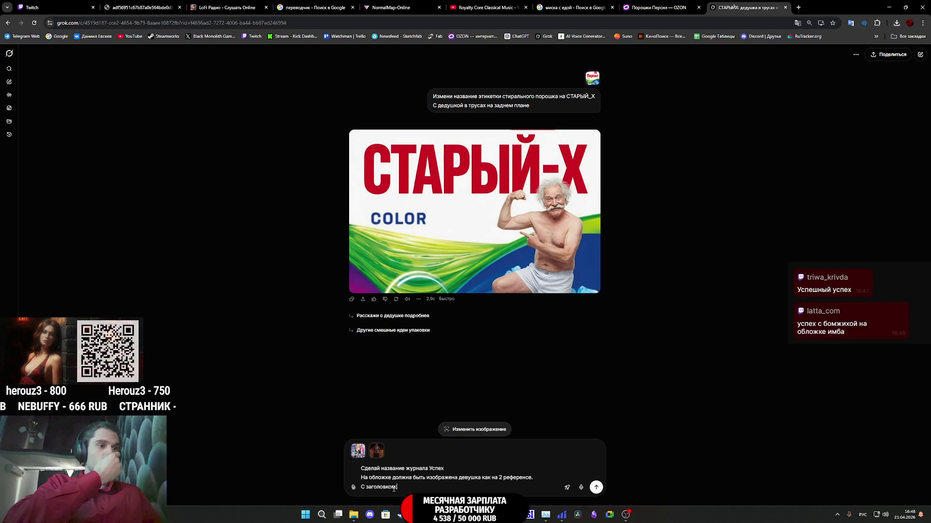
type(":")
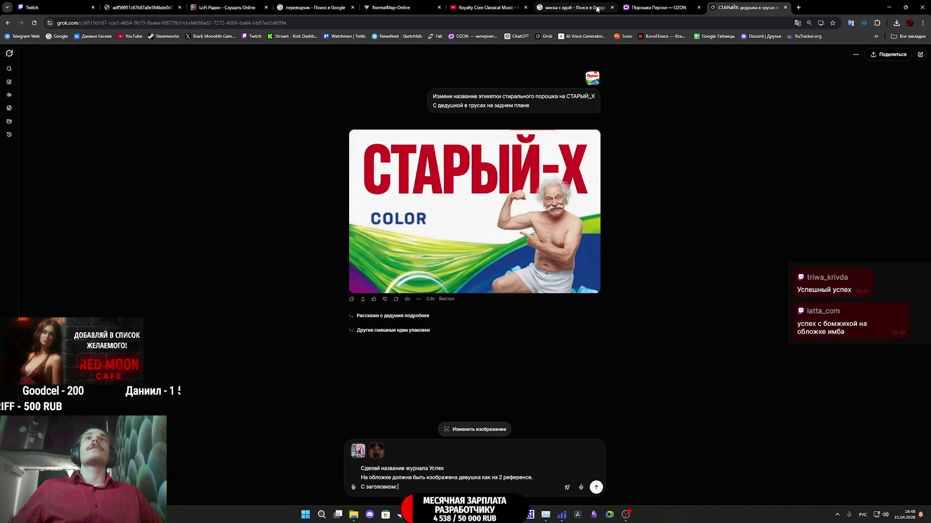
left_click(140, 7)
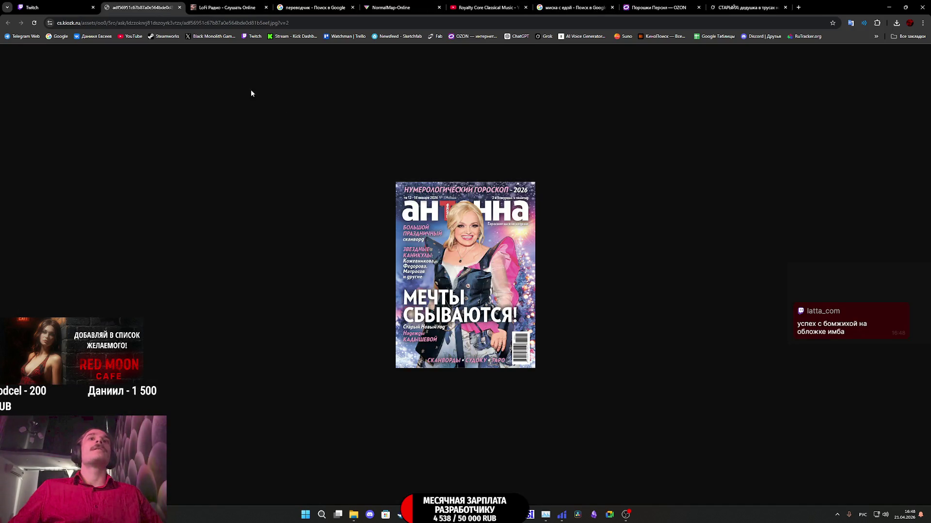
left_click(758, 5)
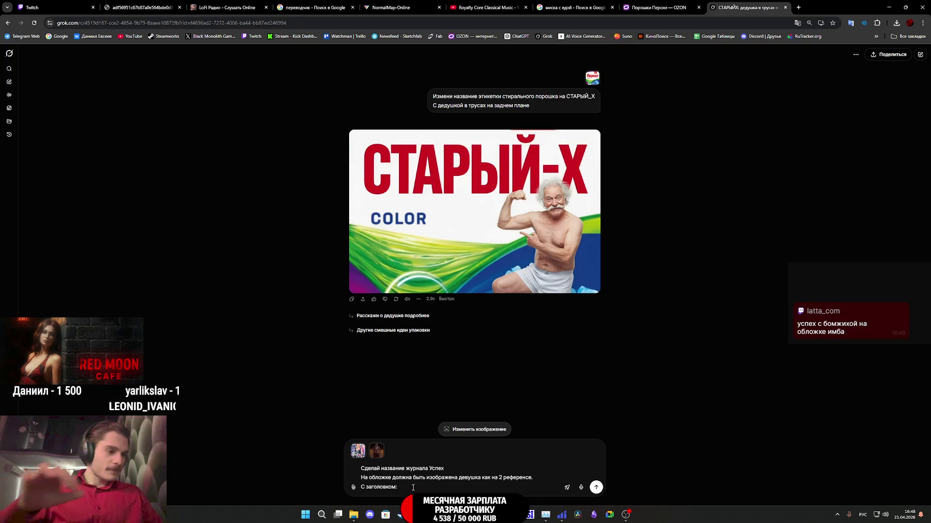
type(" Мечты")
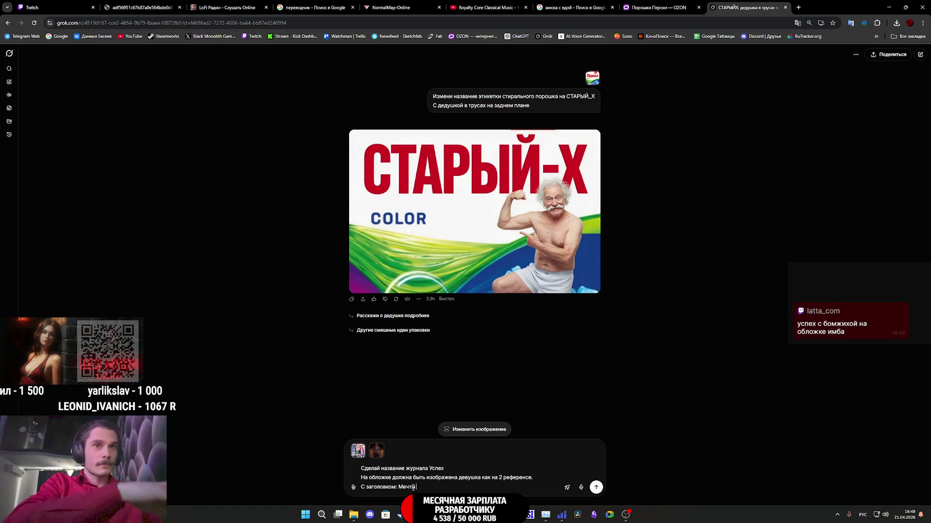
type(" соываются!")
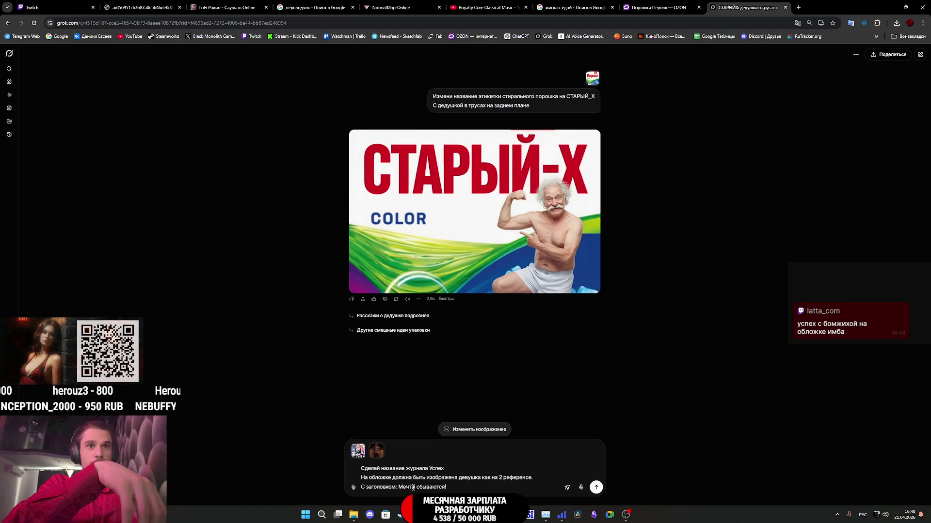
key("shift+Return")
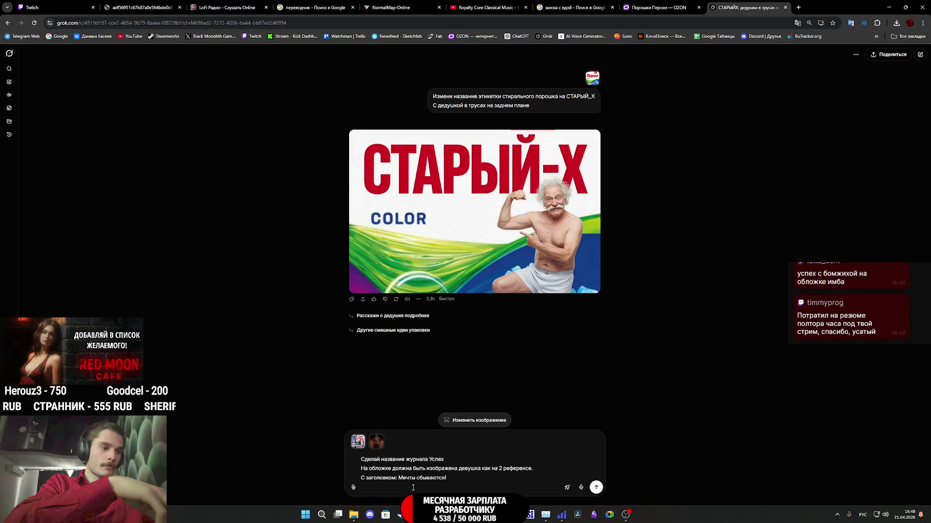
Step: Finish the prompt with 'Я стала посудомойкой', a dishwashing girl in uniform and her own cap, and send it
type("Я")
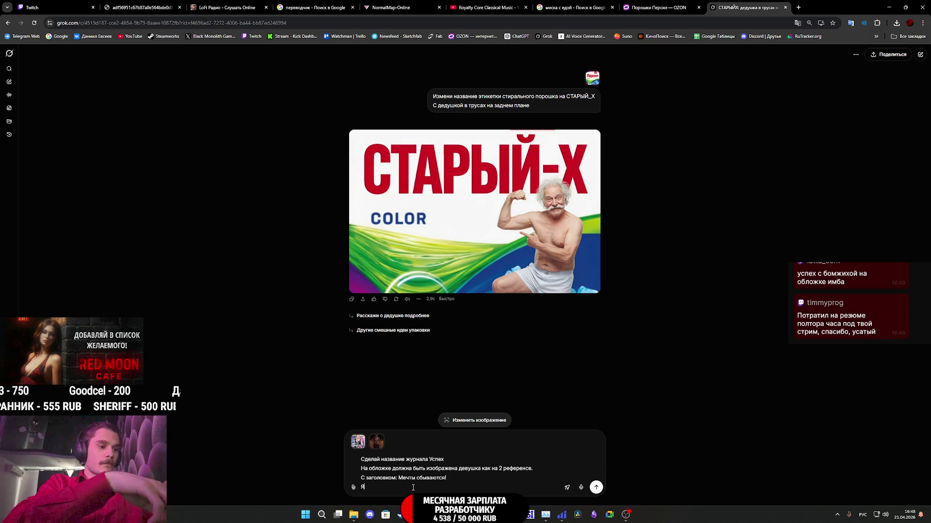
type(" стала по")
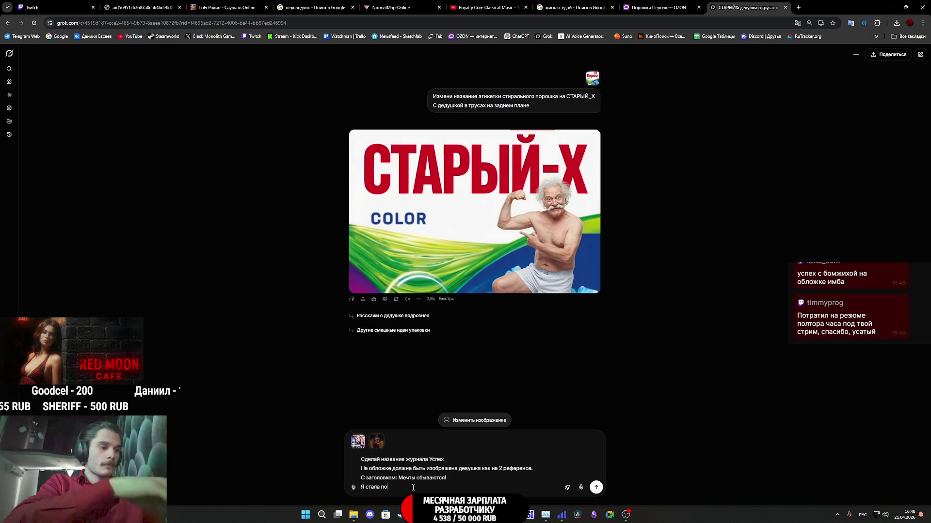
type("судомойкой!")
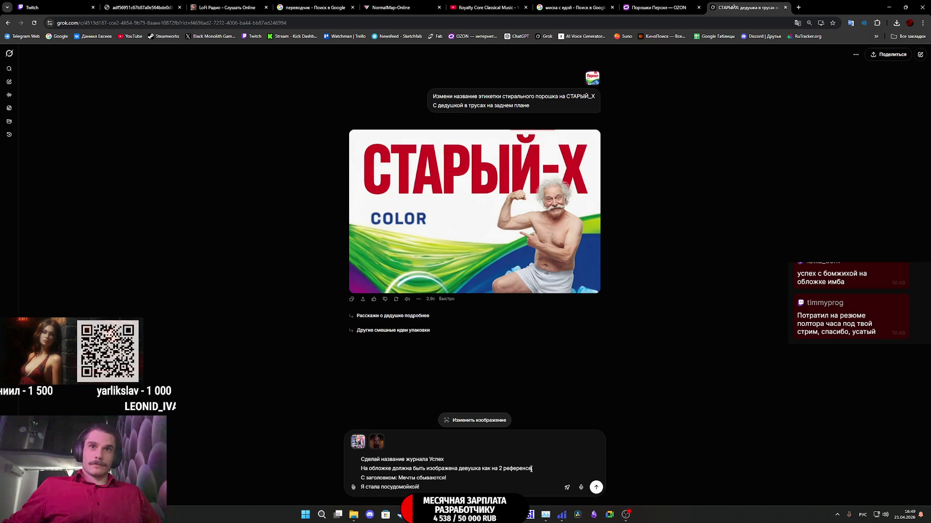
type("она")
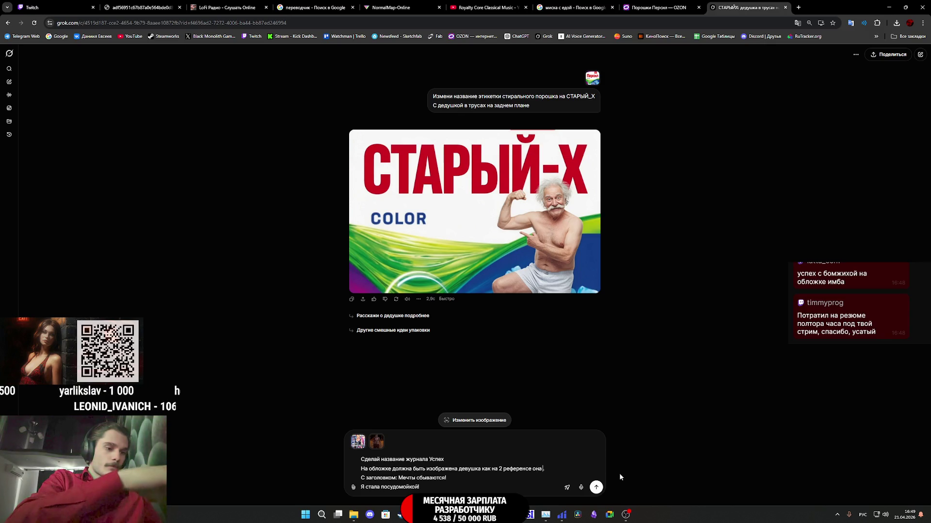
type(" должна")
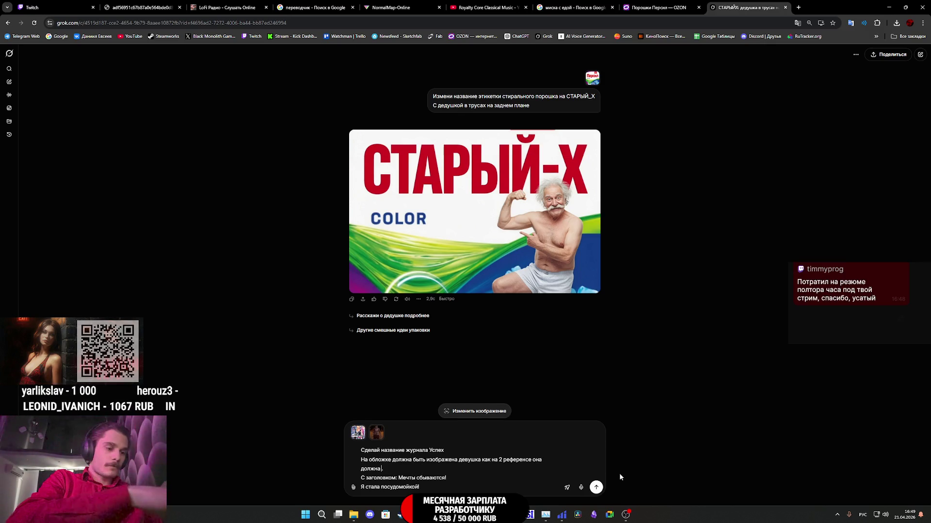
type(" .бы")
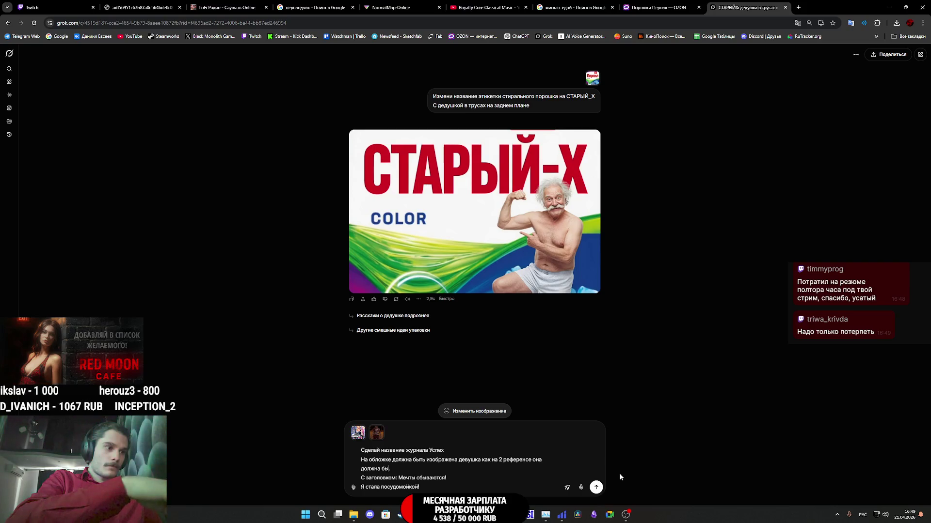
type("ть довольной")
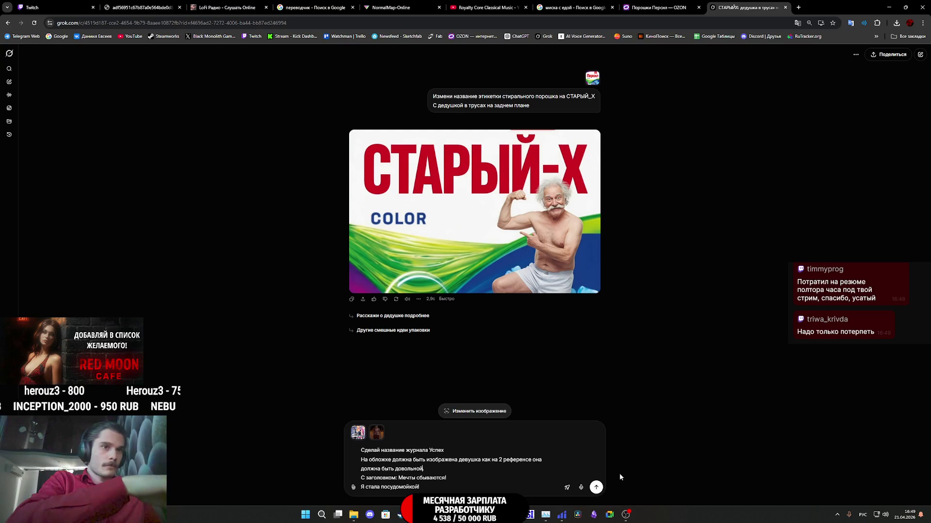
type(" и")
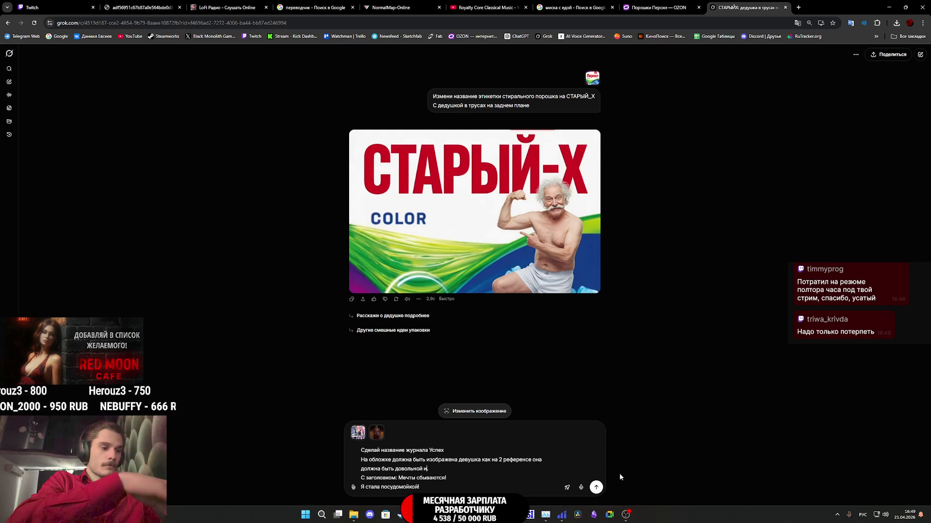
type(" мыть посуду в")
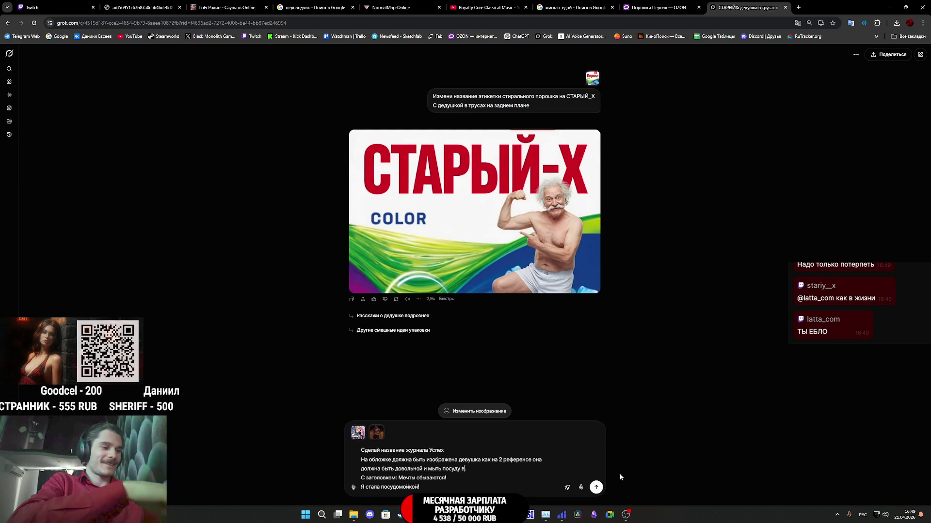
type(" специа")
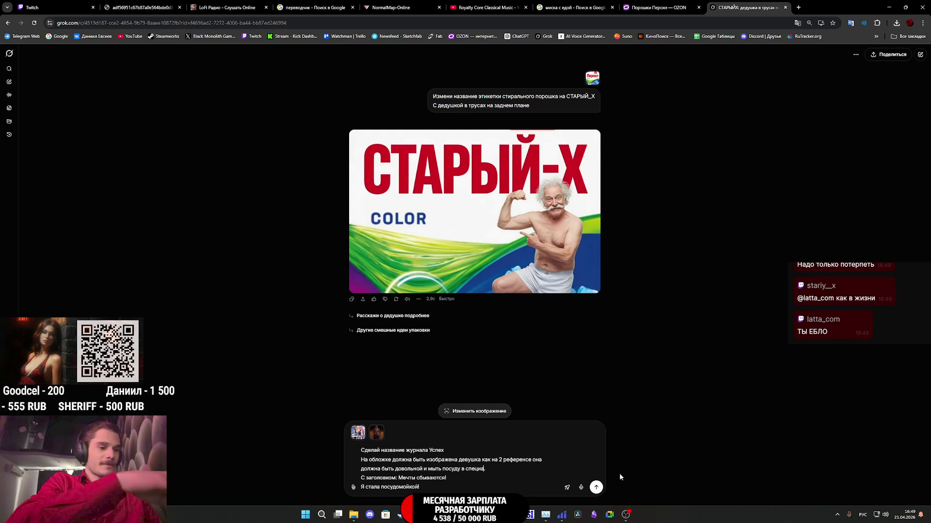
type("льной форме")
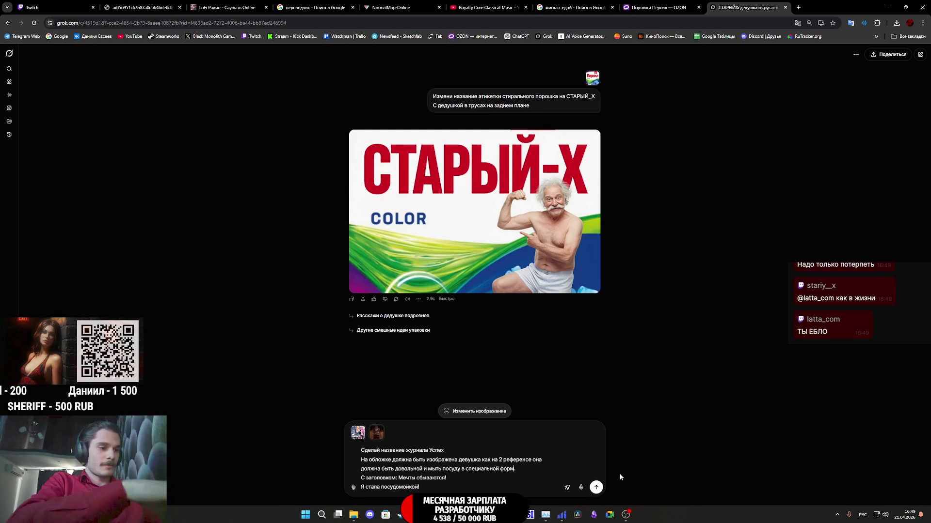
type(" но в с")
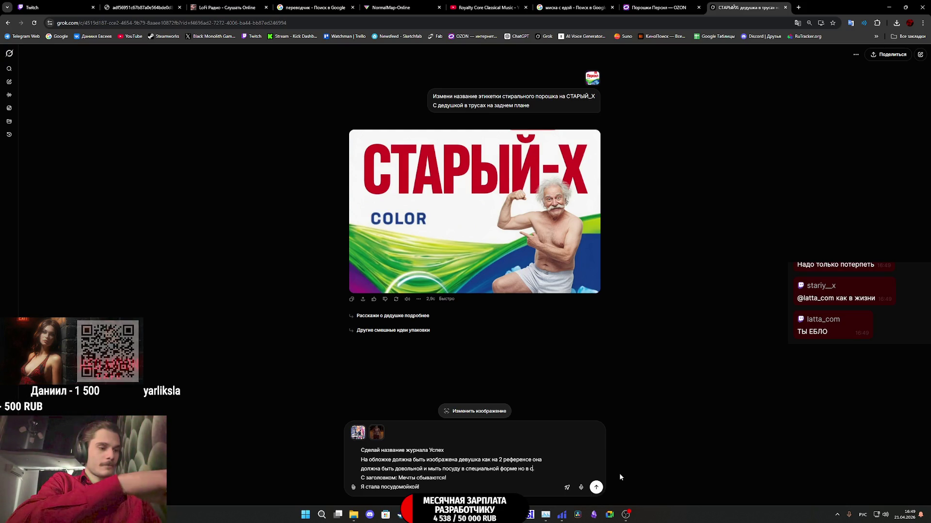
type("воей ша")
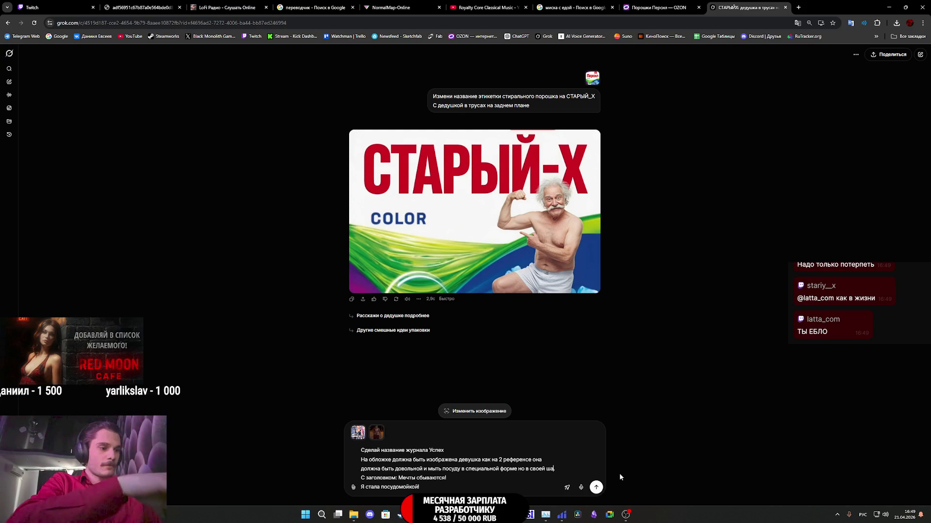
type("пке Latta.")
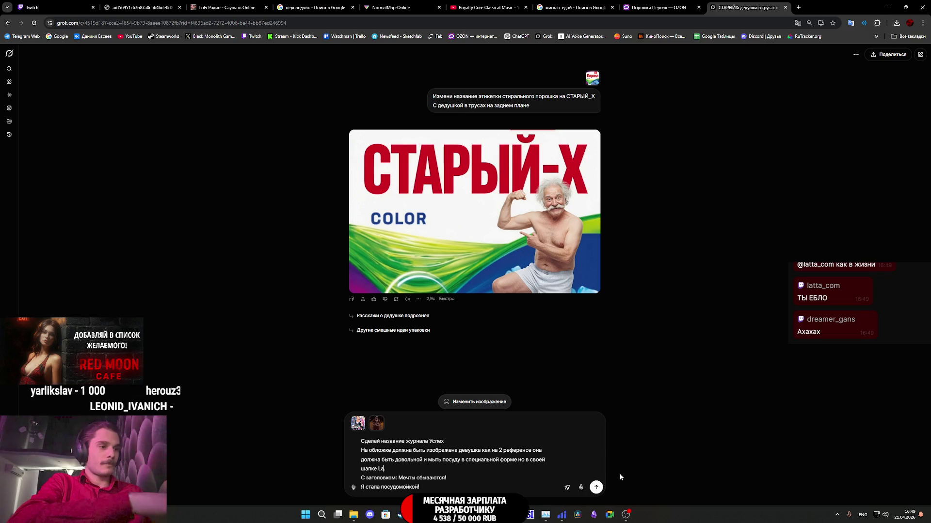
left_click(597, 487)
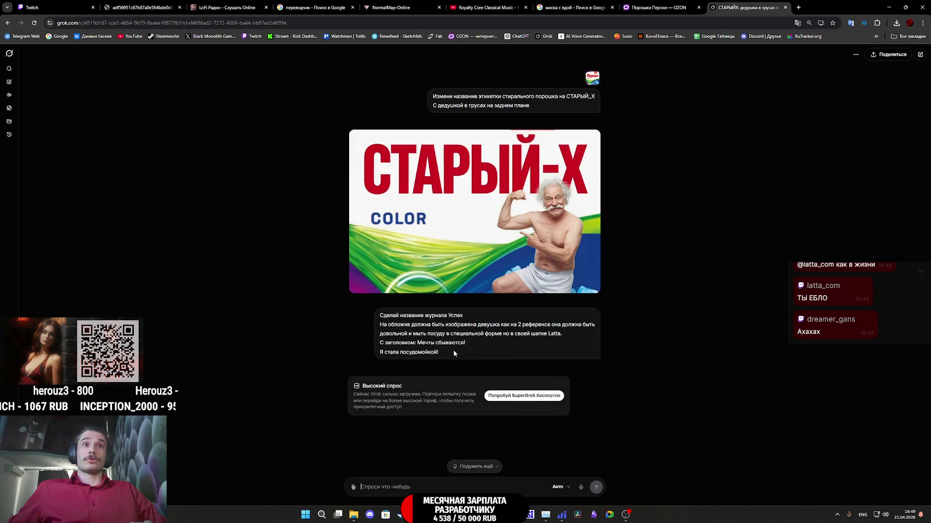
Step: Copy the sent magazine-cover prompt and paste it into a new empty Grok chat
left_click_drag(452, 350, 370, 314)
key("ctrl+c")
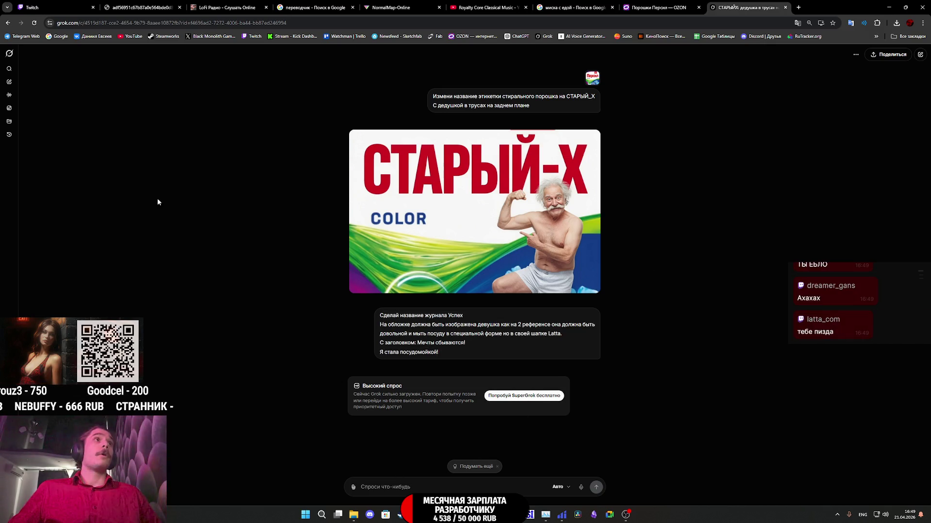
left_click(8, 81)
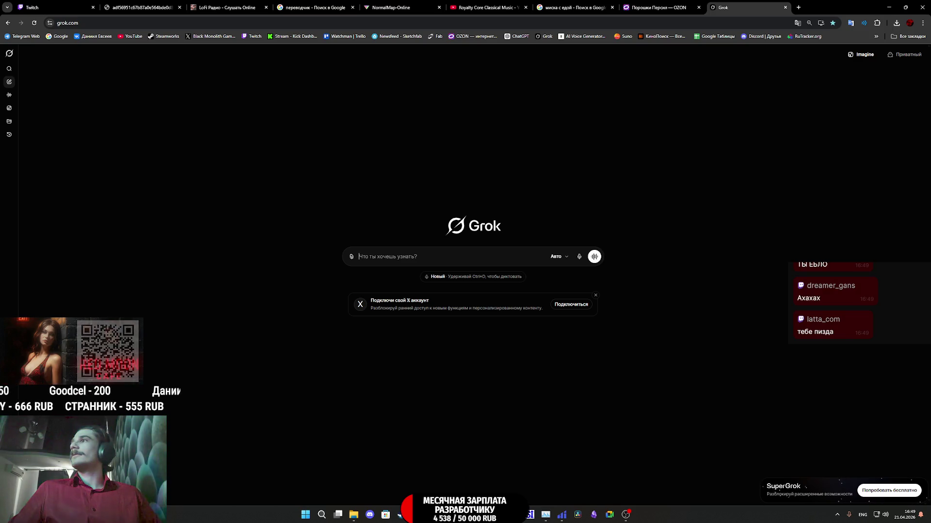
key("ctrl+v")
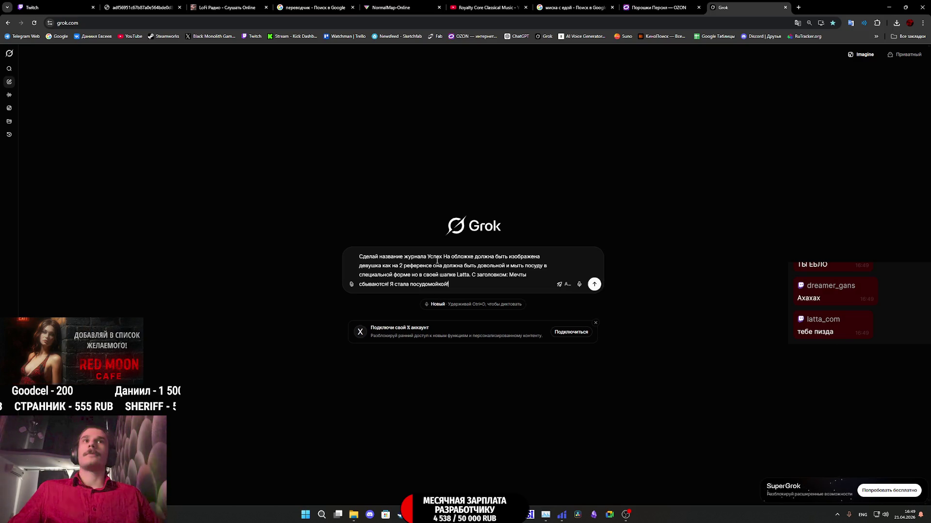
Step: Attach both reference images, resend the prompt, and copy its text for ChatGPT
left_click(138, 7)
mouse_move(412, 214)
left_mouse_down()
mouse_move(746, 9)
mouse_move(480, 274)
left_mouse_up()
mouse_move(606, 218)
left_mouse_down()
mouse_move(577, 284)
mouse_move(513, 305)
left_mouse_up()
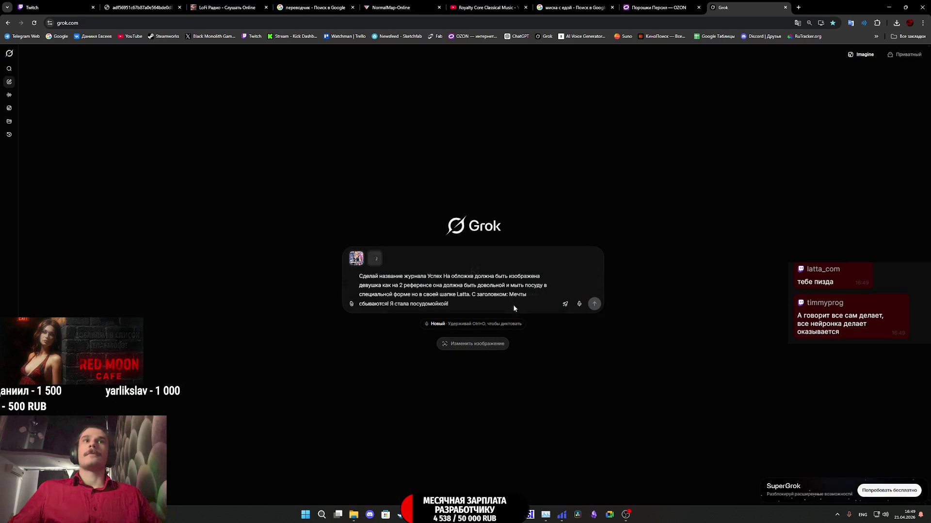
left_click(595, 304)
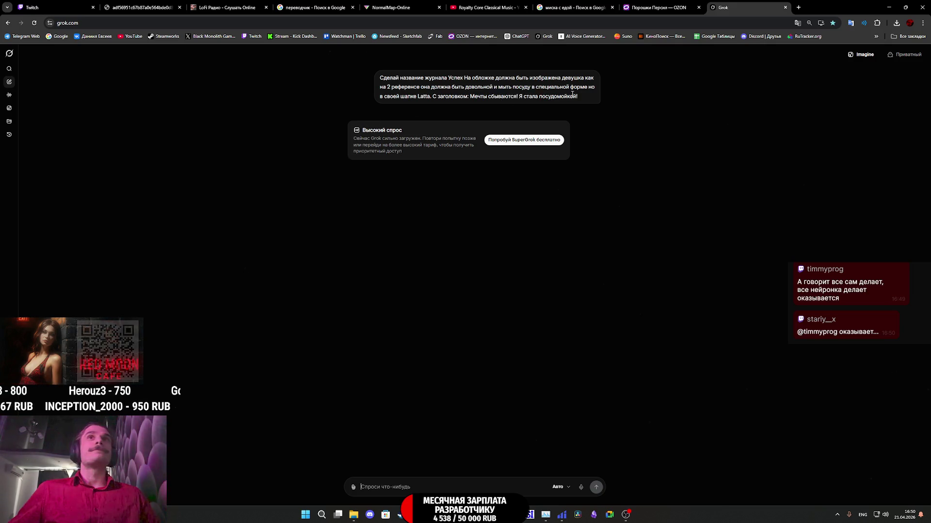
left_click_drag(588, 96, 371, 72)
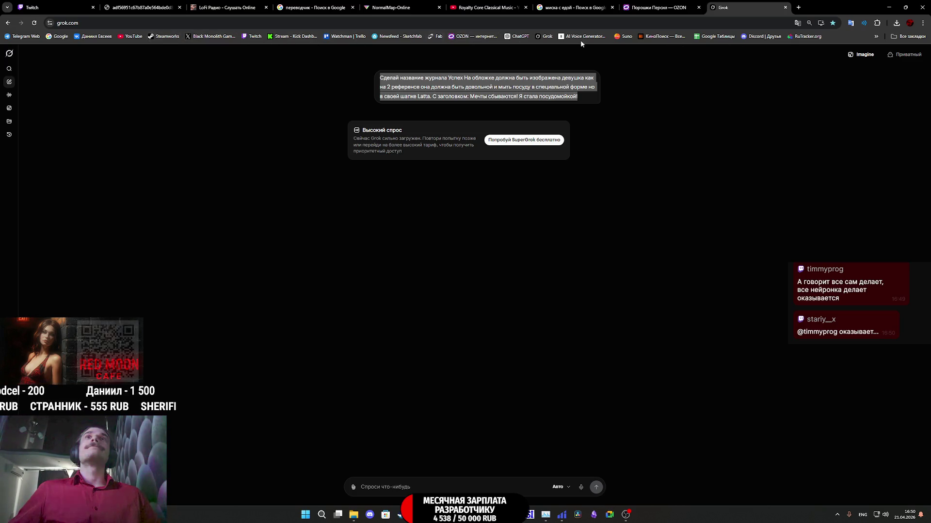
left_click(517, 37)
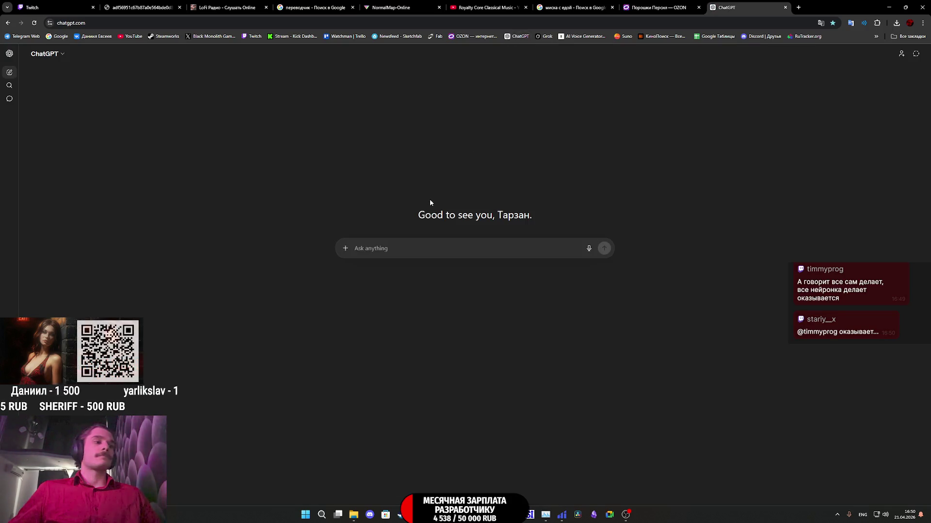
Step: Paste the magazine-cover prompt into ChatGPT, attach both reference images, and send it
key("ctrl+v")
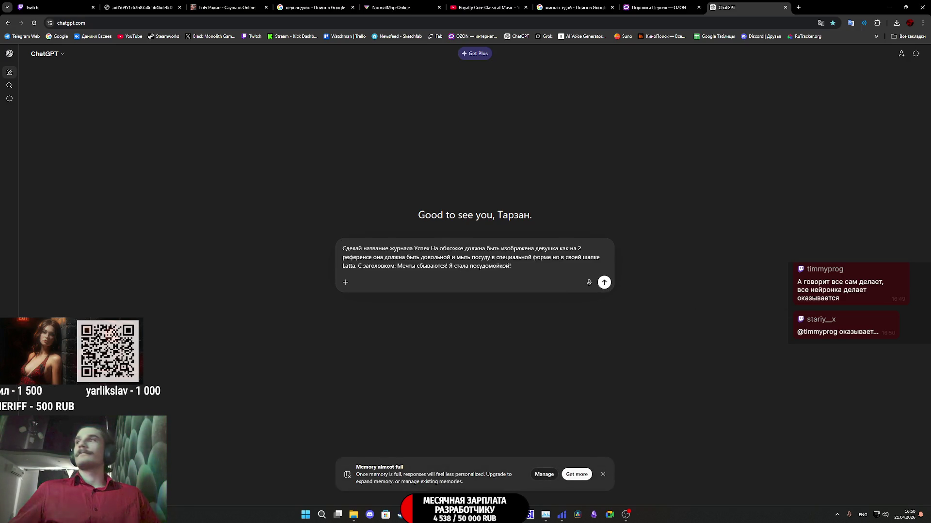
left_click(140, 7)
mouse_move(499, 228)
left_mouse_down()
mouse_move(707, 17)
mouse_move(744, 17)
mouse_move(427, 219)
mouse_move(465, 262)
left_mouse_up()
mouse_move(930, 291)
left_mouse_down()
mouse_move(731, 295)
mouse_move(515, 270)
mouse_move(549, 328)
left_mouse_up()
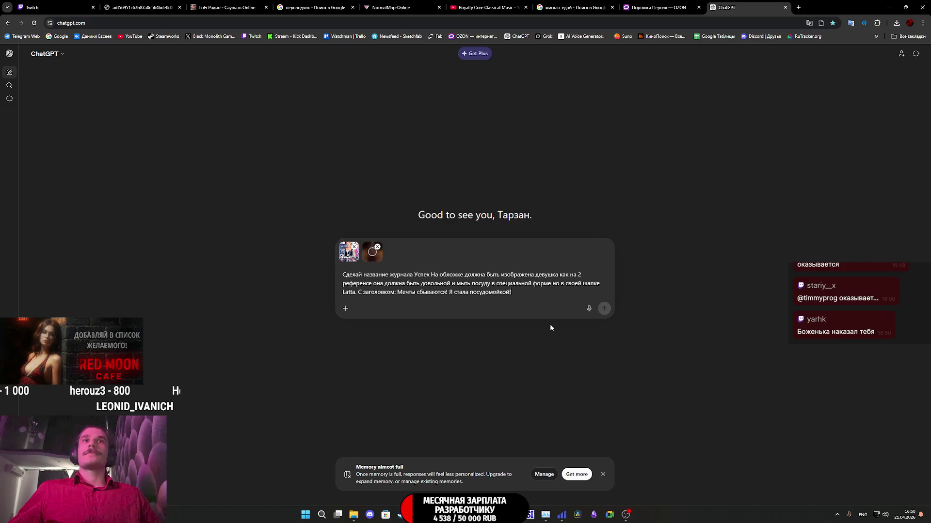
left_click(604, 309)
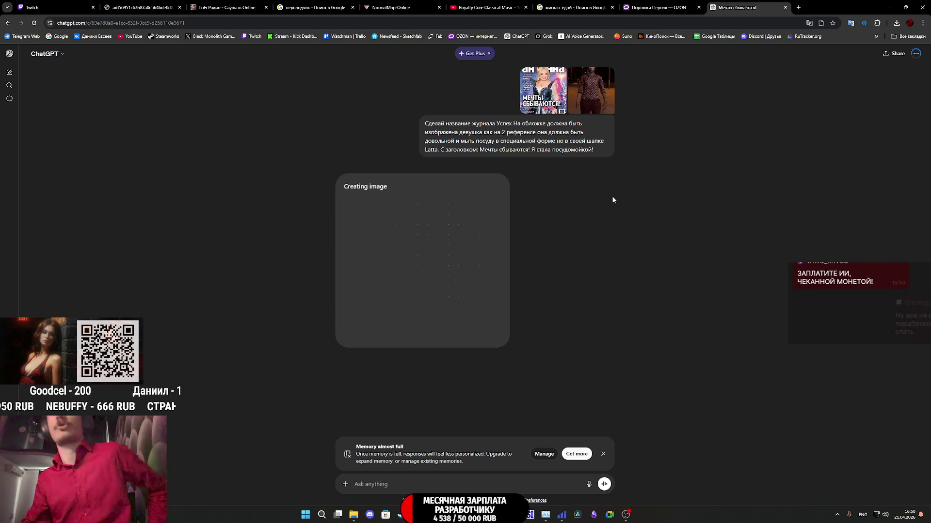
middle_click(546, 35)
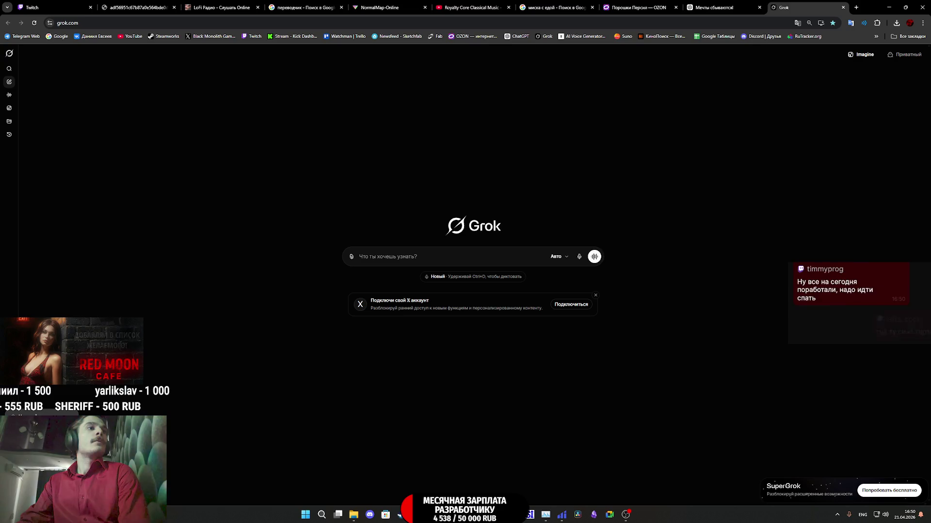
Step: View the SuperGrok subscription plans, then open a new browser tab
left_click(889, 491)
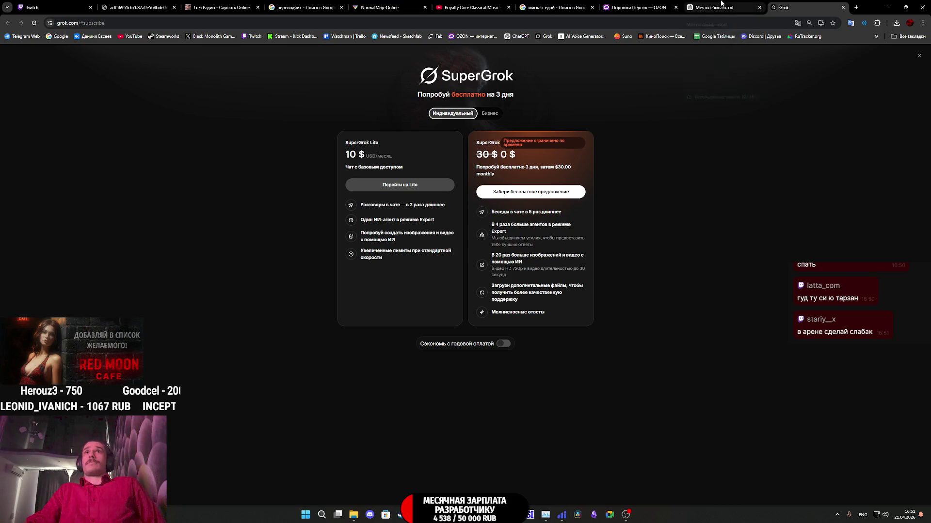
left_click(856, 7)
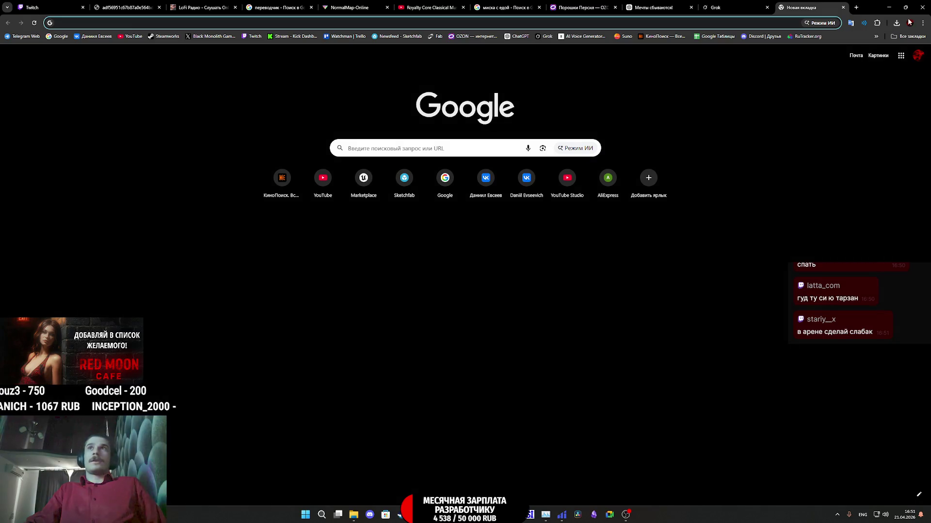
Step: Check the plati.io US/EU card price for receiving 31 USD (3009 ₽), then close that tab
left_click(911, 38)
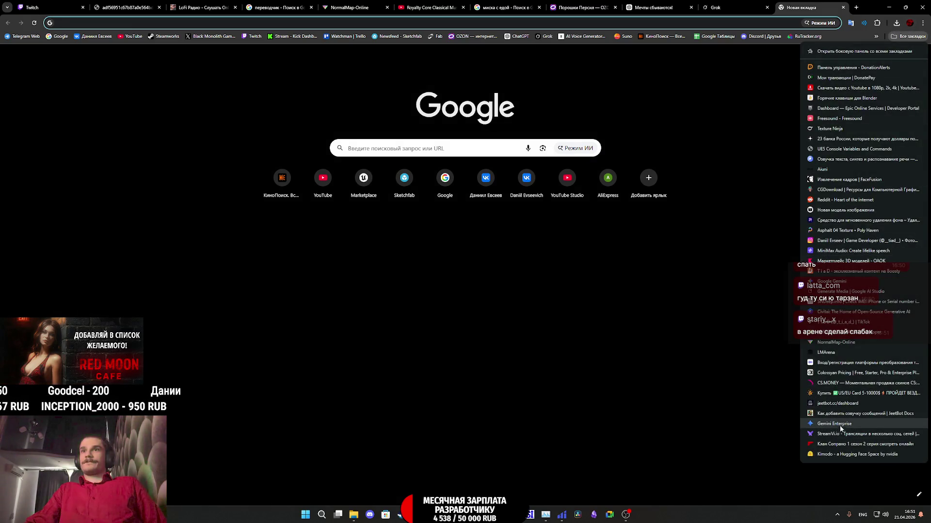
middle_click(835, 393)
left_click(783, 4)
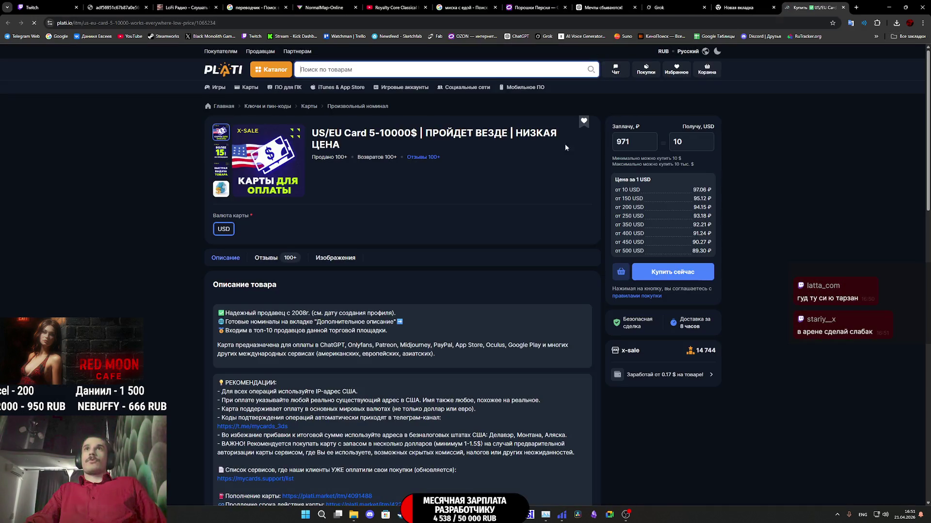
double_click(633, 142)
type("31")
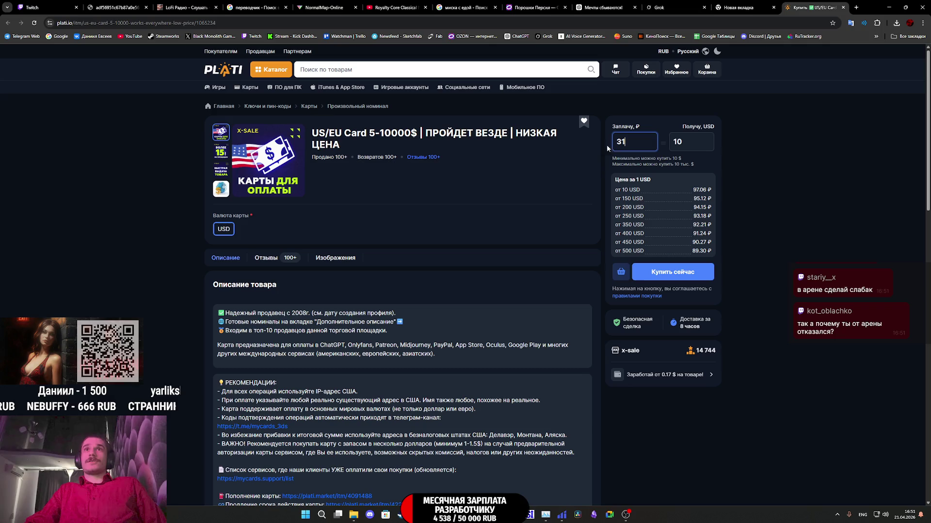
left_click(699, 141)
type("1")
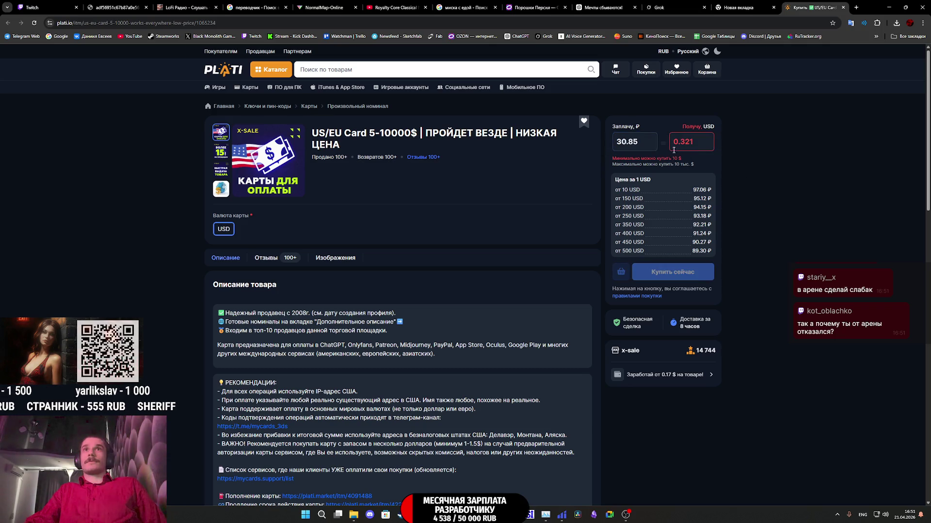
type("31")
left_click(764, 173)
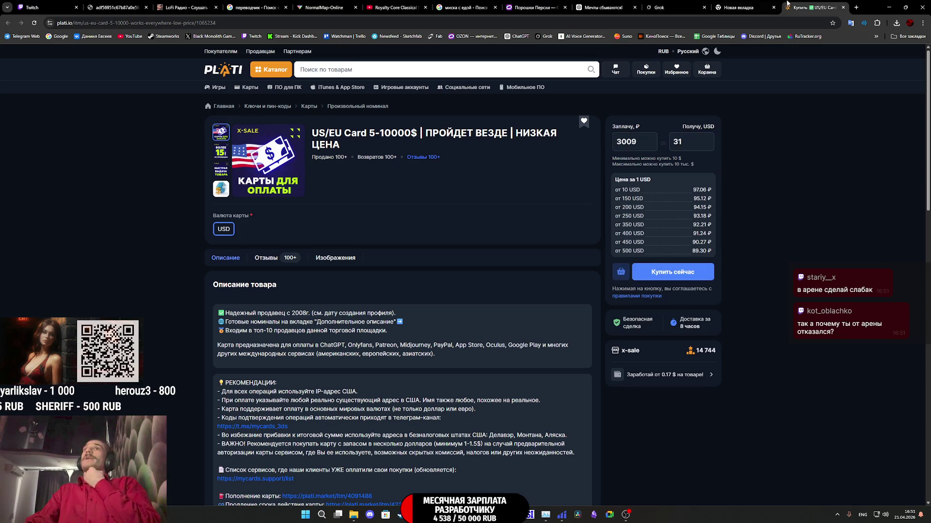
middle_click(811, 4)
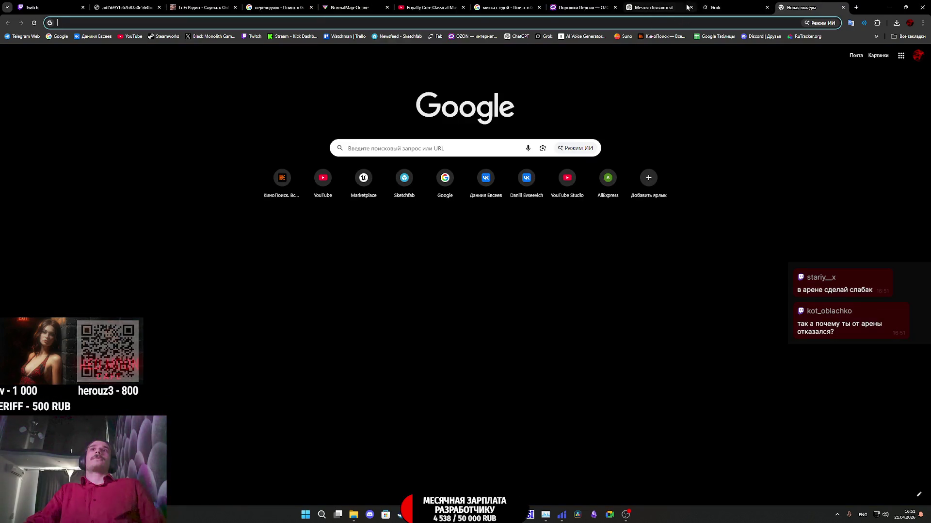
left_click(662, 5)
left_click(662, 4)
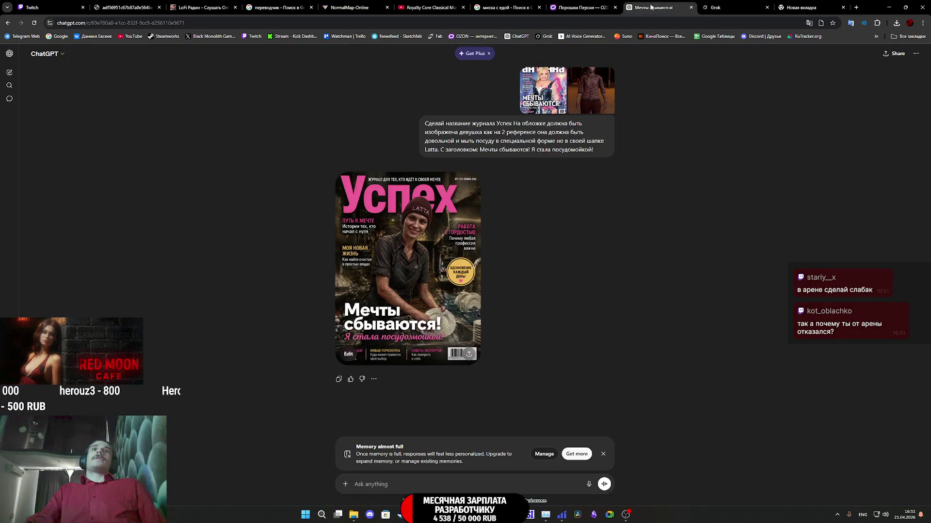
Step: View the generated Успех magazine cover at full size in ChatGPT
left_click(420, 235)
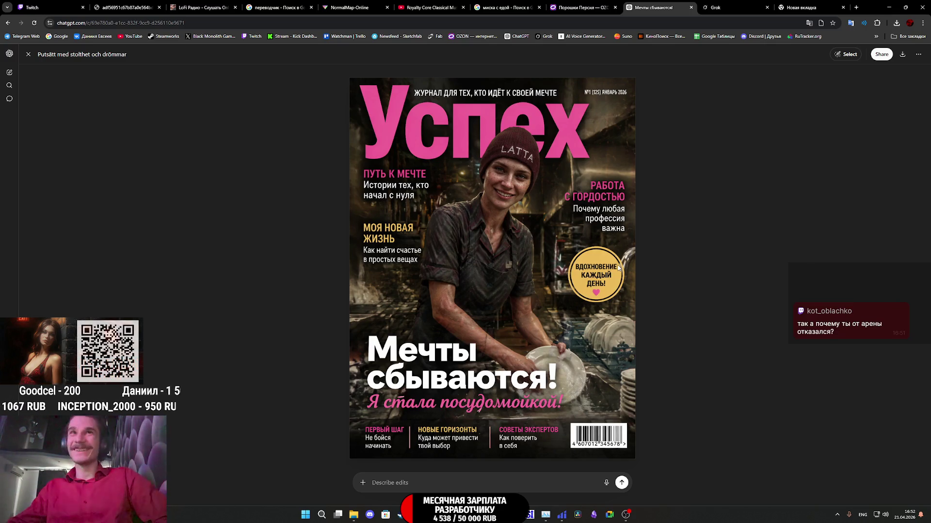
right_click(514, 231)
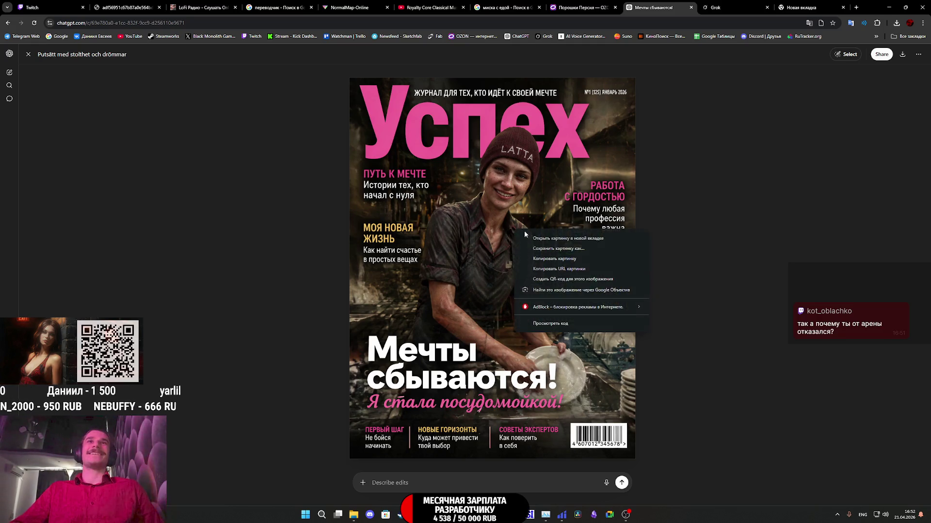
left_click(570, 178)
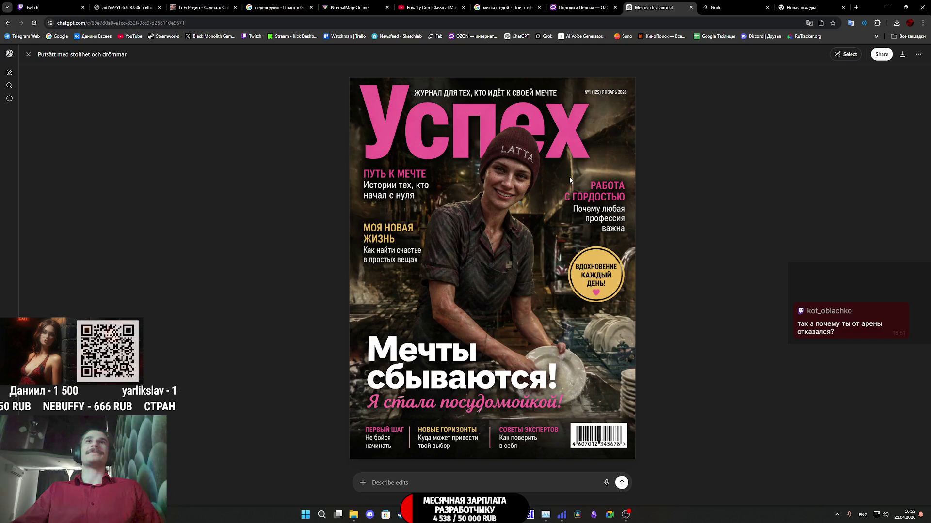
Step: Save the cover image as 11.png in the AP2_Tex folder
right_click(538, 209)
left_click(571, 227)
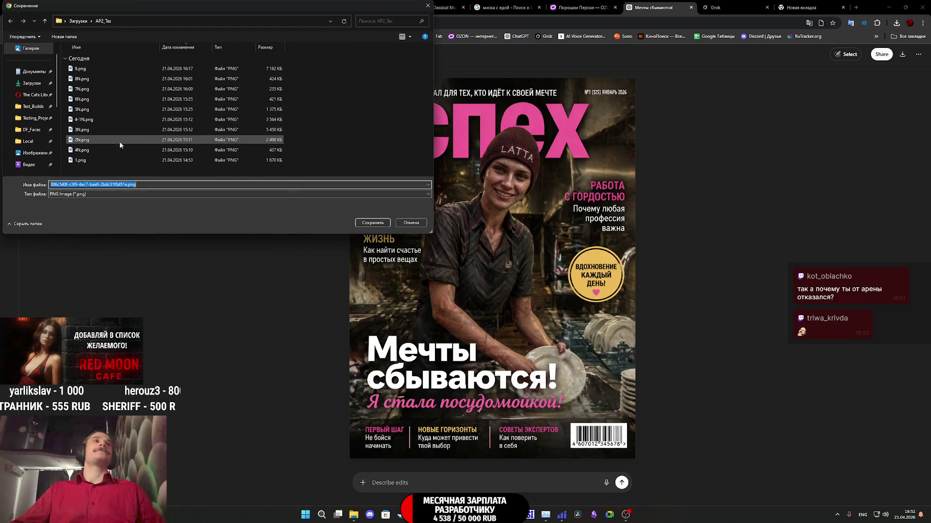
type("11")
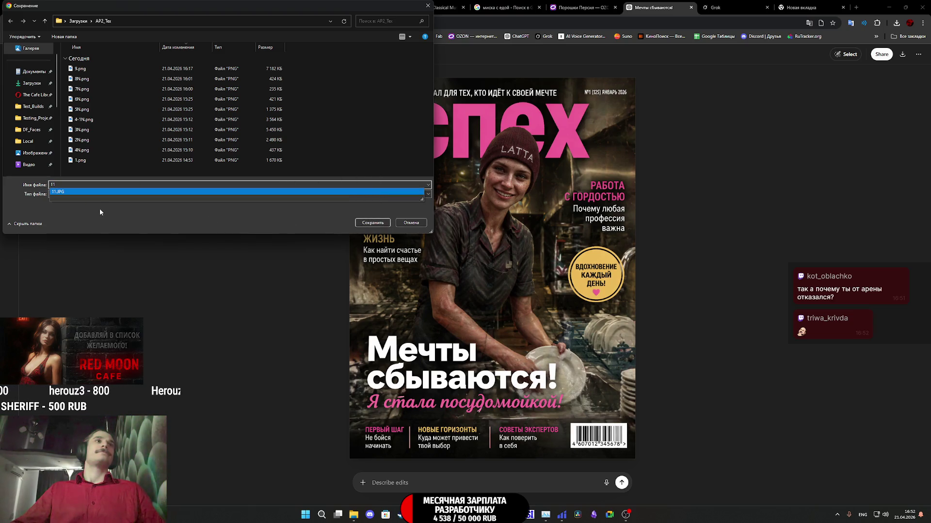
key("BackSpace")
type("2")
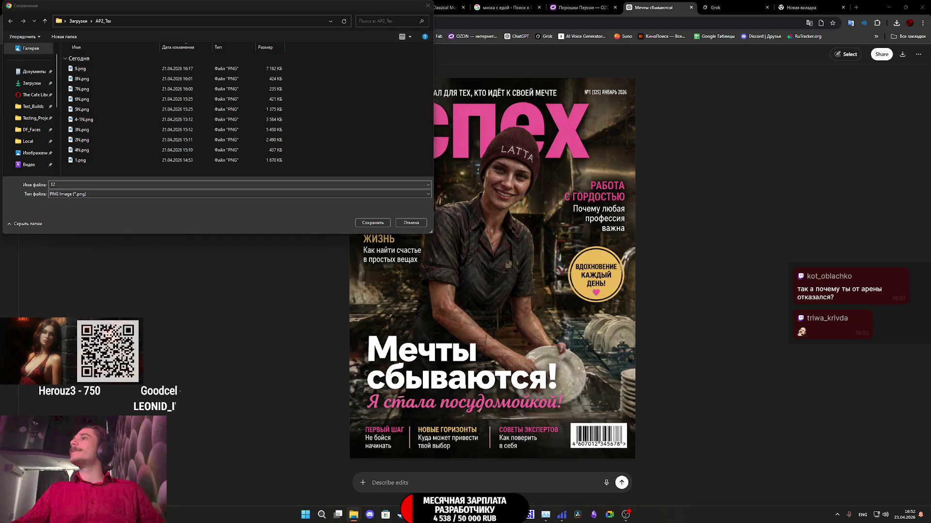
left_click(95, 187)
type("11")
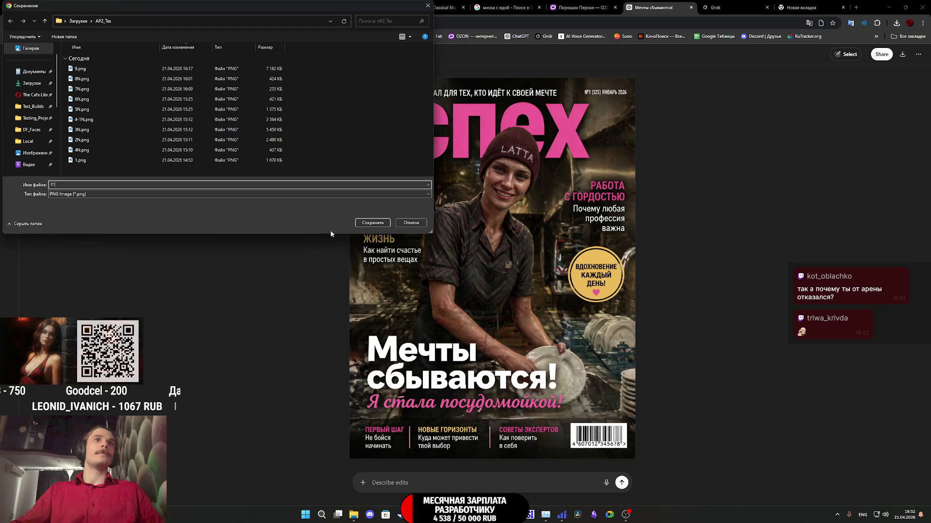
left_click(360, 224)
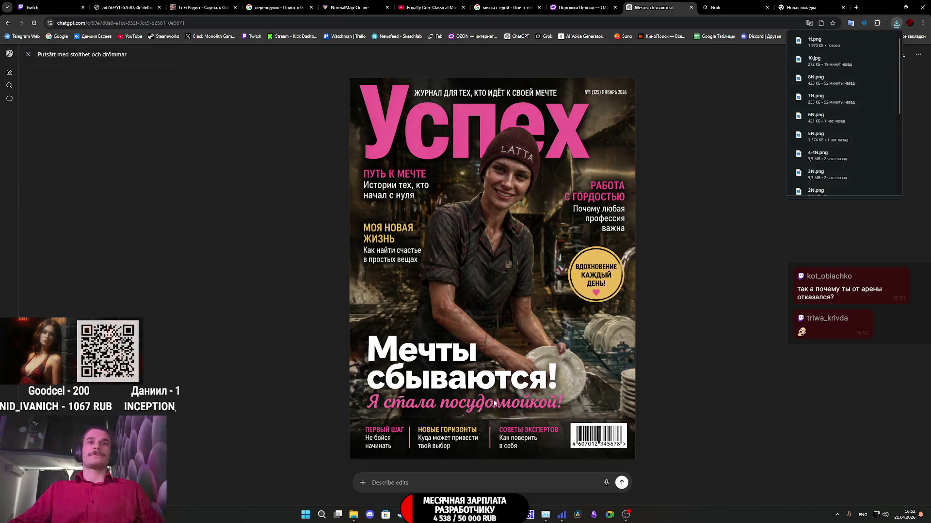
mouse_move(482, 515)
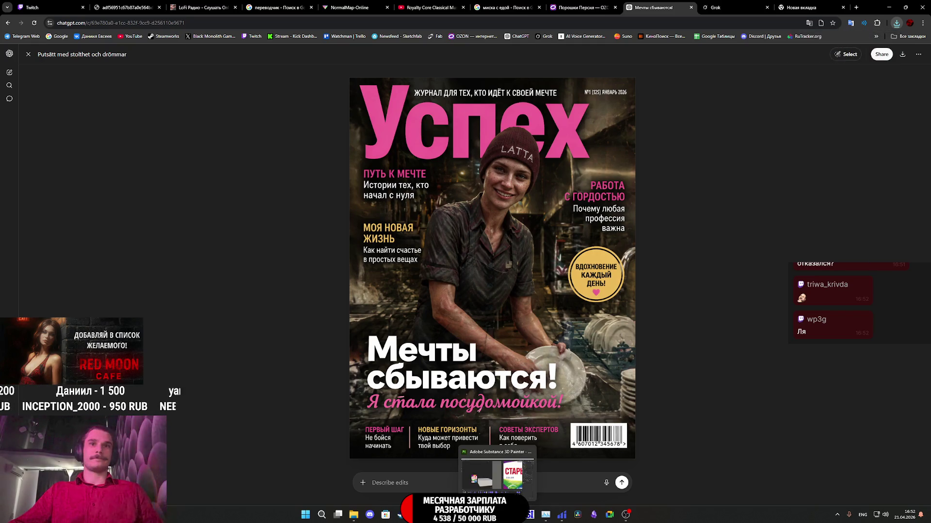
left_click(498, 515)
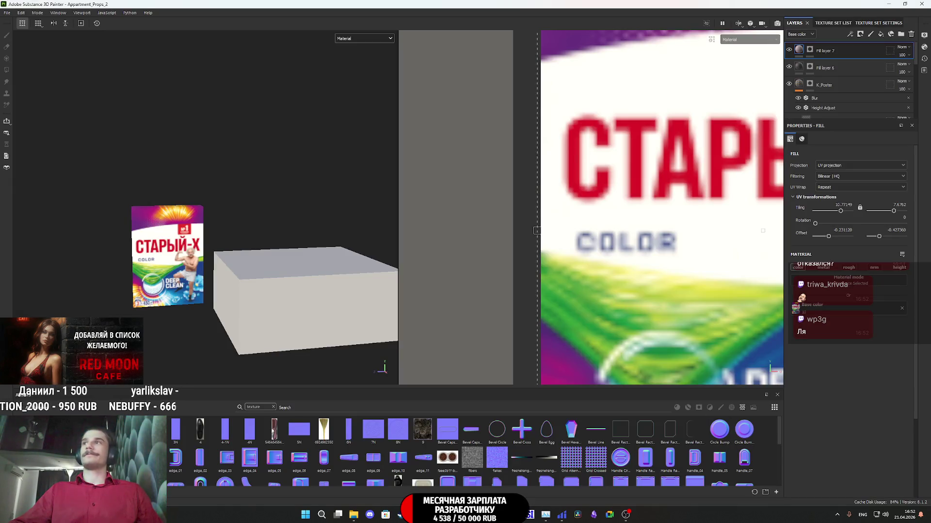
Step: Import 11.png into the project assets as a texture
mouse_move(537, 230)
left_mouse_down()
mouse_move(812, 418)
mouse_move(681, 437)
left_mouse_up()
left_click(572, 184)
left_click(575, 214)
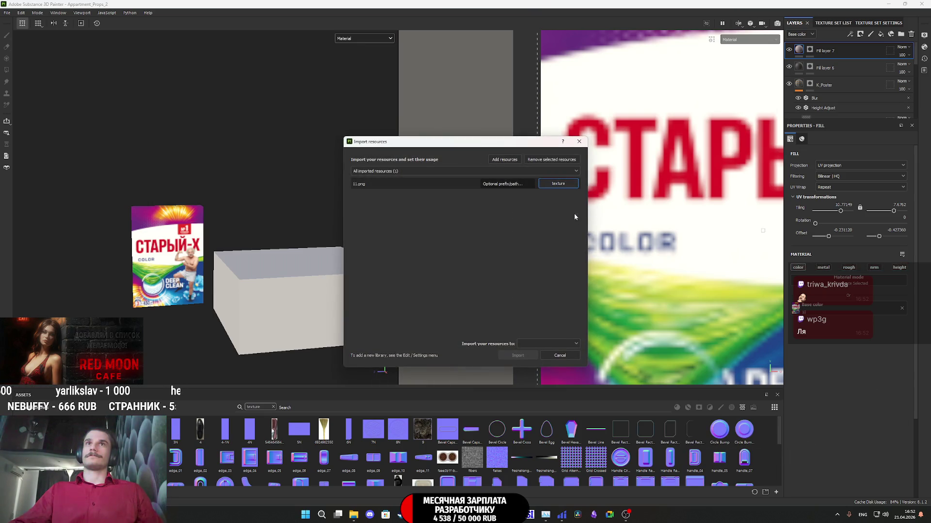
left_click(561, 345)
left_click(523, 357)
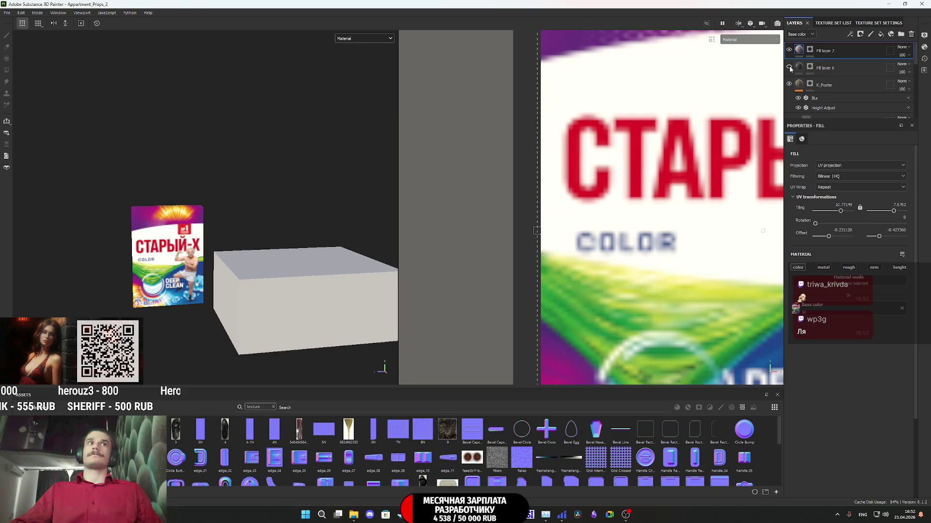
Step: Add Fill layer 8 with metallic, roughness and height disabled and a black mask
left_click(881, 34)
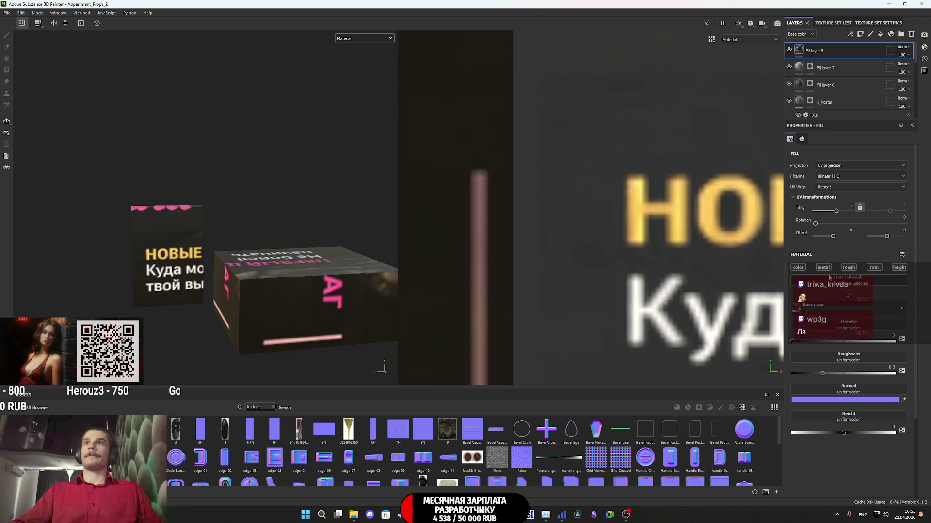
left_click(823, 267)
left_click(848, 268)
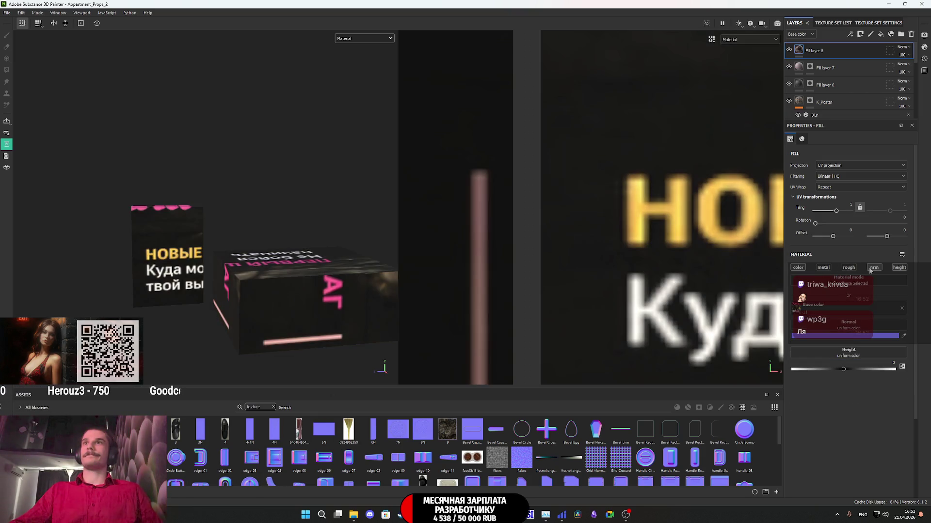
left_click(900, 268)
right_click(803, 52)
left_click(833, 63)
Step: Polygon-fill the flat magazine panel to reveal the cover on it
scroll(324, 228, "down", 5)
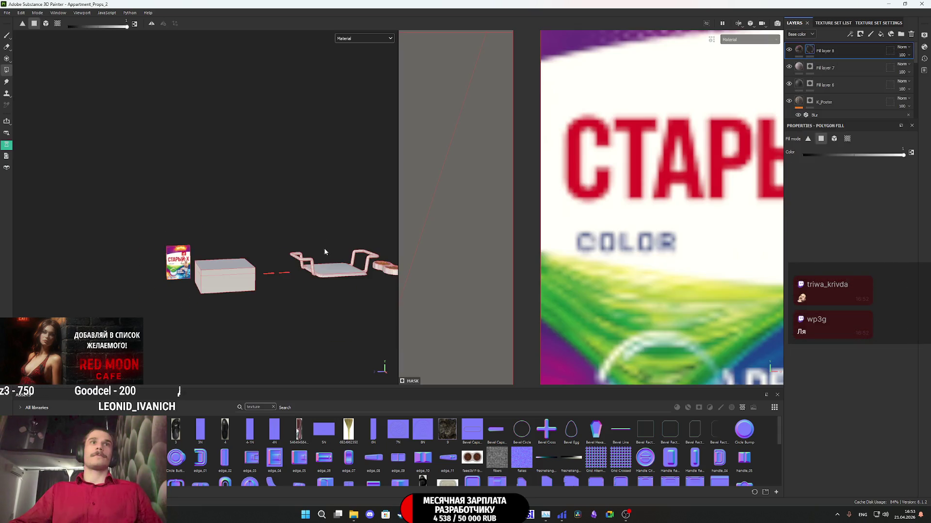
mouse_move(196, 297)
left_mouse_down("alt")
mouse_move(299, 278)
mouse_move(291, 278)
mouse_move(272, 343)
left_mouse_up("alt")
left_click(223, 281)
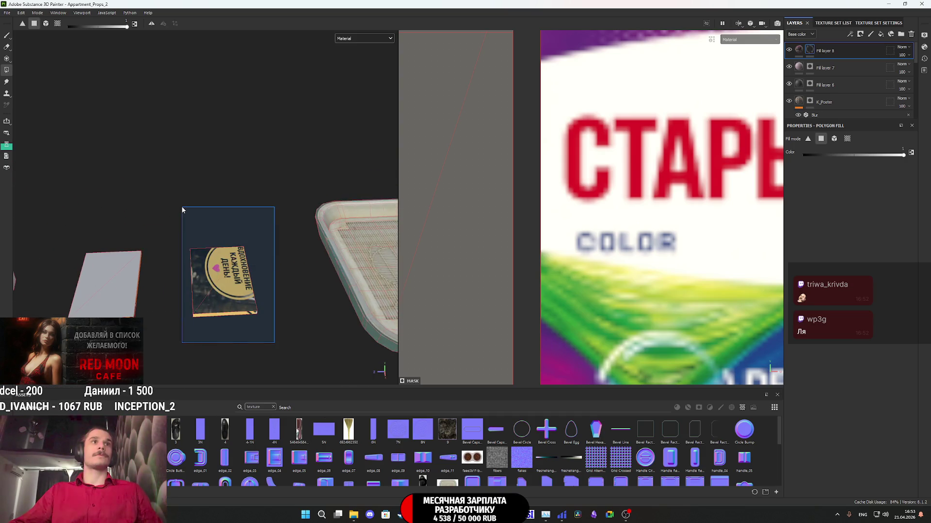
left_click(798, 49)
scroll(505, 239, "down", 10)
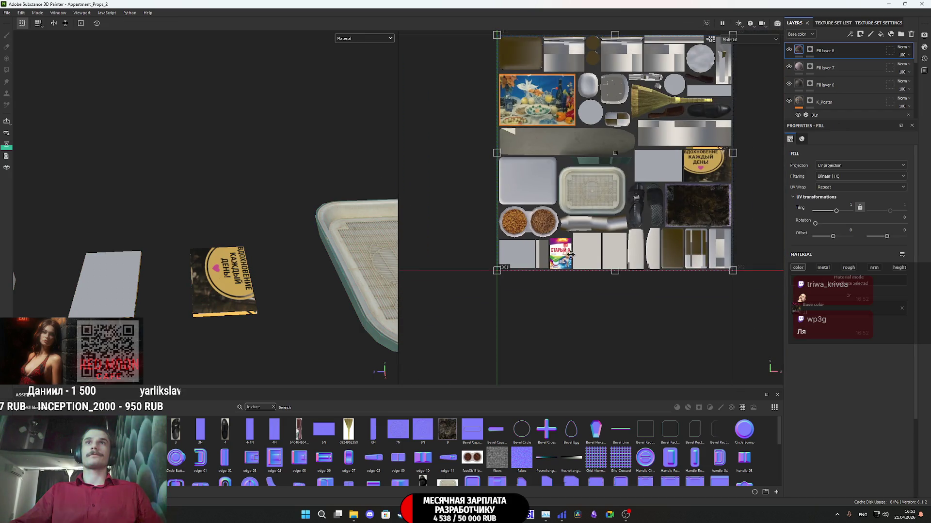
Step: Rotate the cover projection to exactly 270 degrees
middle_click_drag(541, 300, 537, 310)
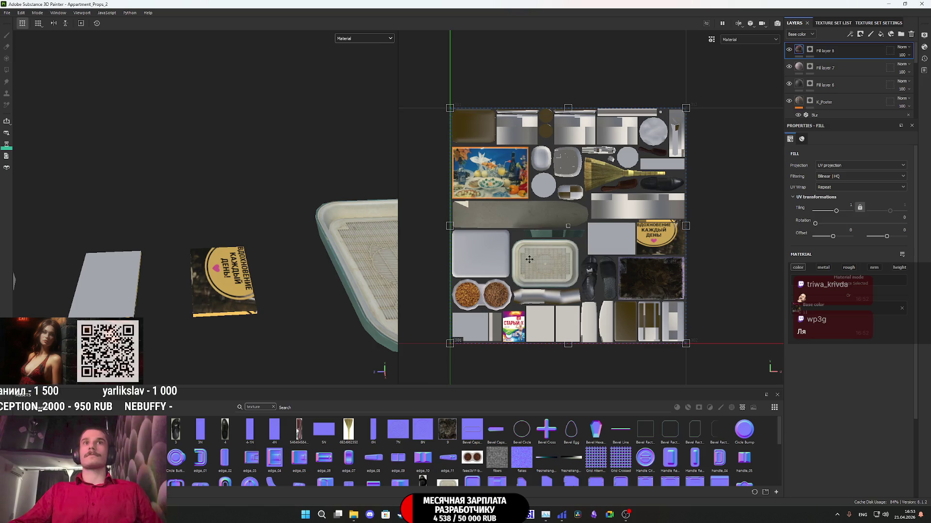
mouse_move(699, 91)
left_mouse_down()
mouse_move(727, 177)
mouse_move(708, 364)
left_mouse_up()
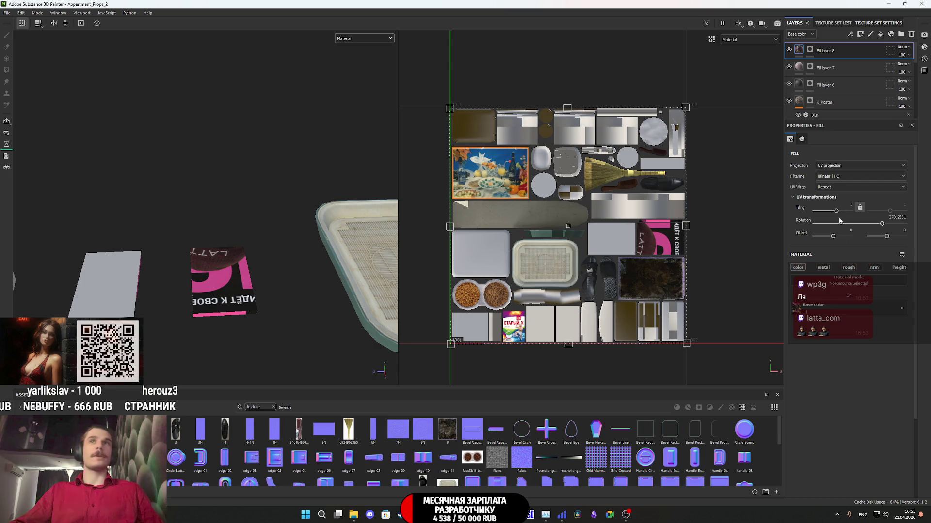
key("Return")
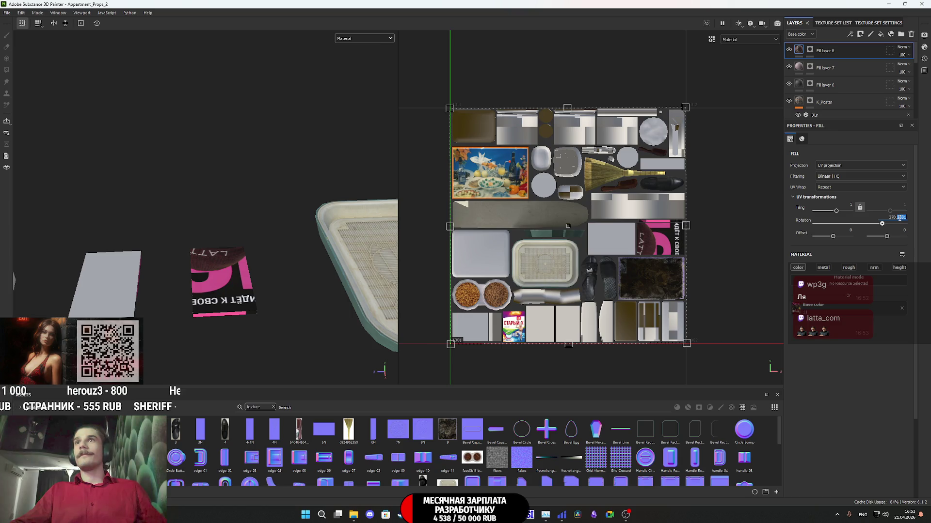
type("270")
key("Return")
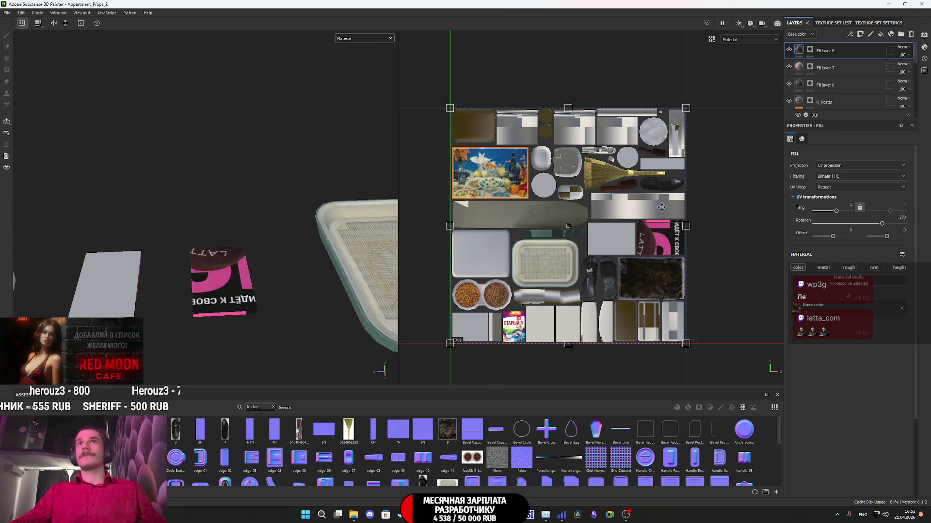
Step: Rescale the cover projection to the panel, enlarging it to tiling about 7.42
mouse_move(450, 344)
left_mouse_down()
mouse_move(634, 269)
mouse_move(637, 259)
left_mouse_up()
left_click_drag(686, 108, 685, 218)
scroll(659, 233, "up", 5)
scroll(578, 207, "up", 2)
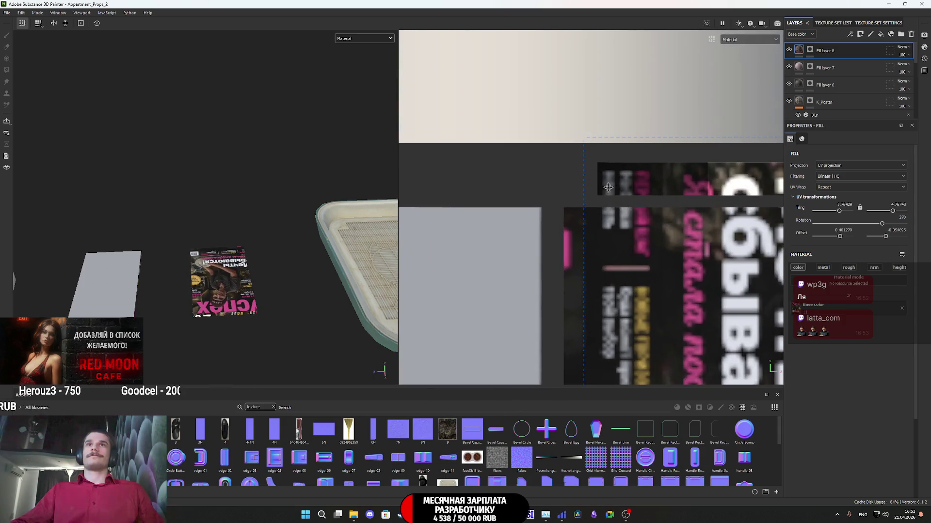
mouse_move(584, 138)
left_mouse_down()
mouse_move(562, 185)
mouse_move(566, 210)
left_mouse_up()
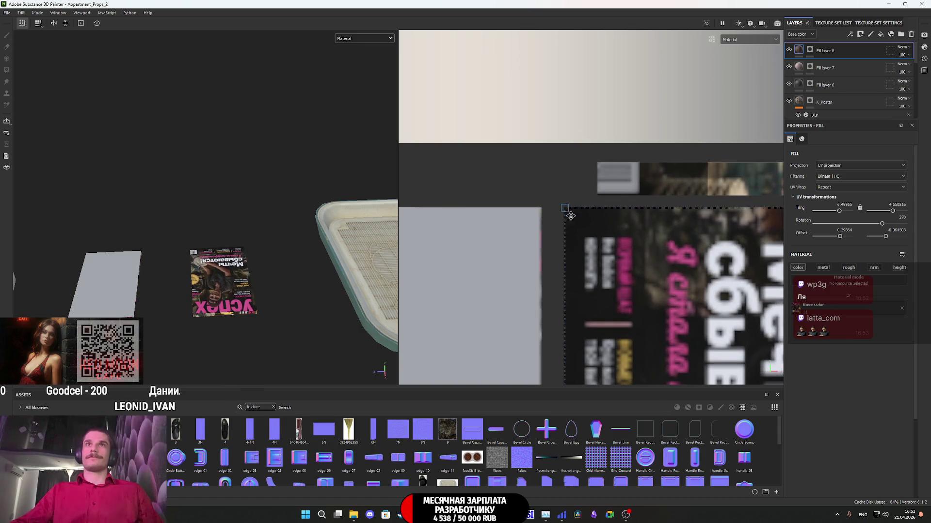
scroll(635, 281, "down", 3)
scroll(630, 276, "up", 3)
left_click_drag(626, 271, 603, 242)
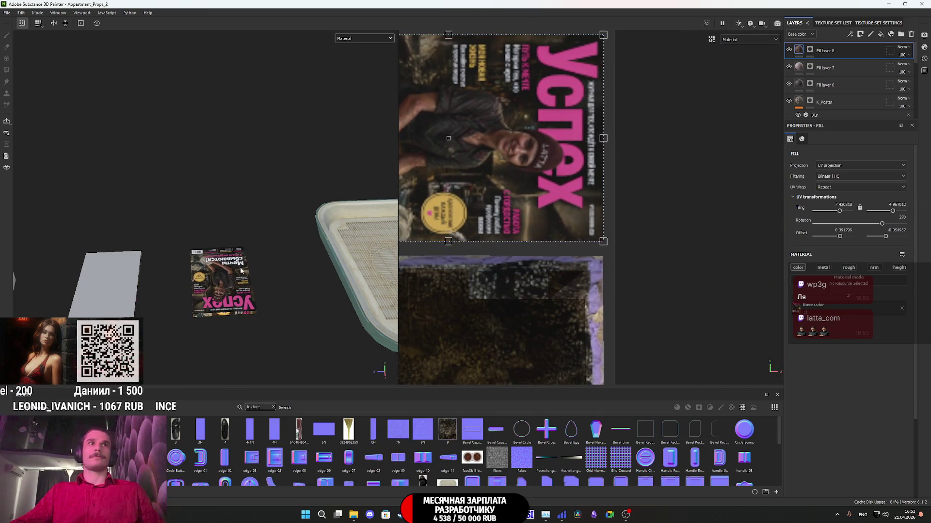
scroll(609, 197, "down", 3)
Step: Set the cover projection's rotation to 90 degrees to stand it upright
mouse_move(628, 160)
left_mouse_down()
mouse_move(533, 102)
mouse_move(428, 190)
mouse_move(459, 232)
left_mouse_up()
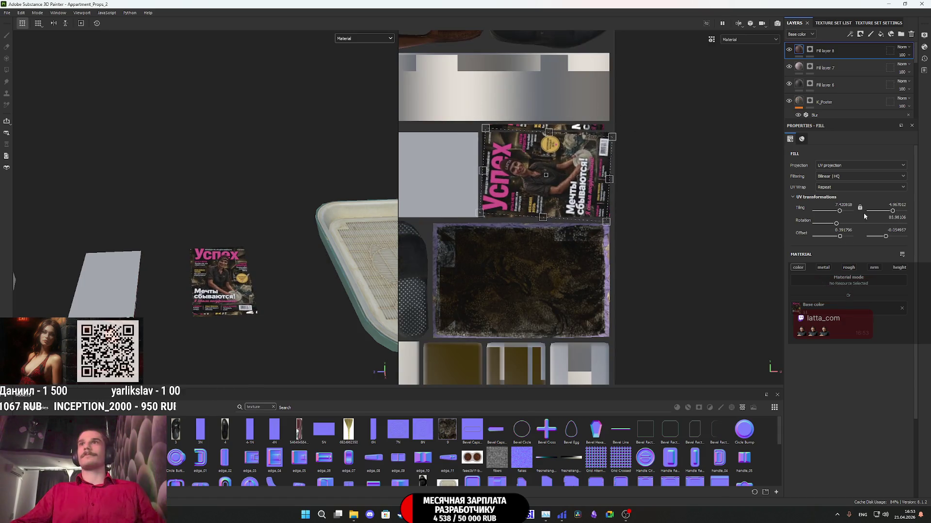
type("90")
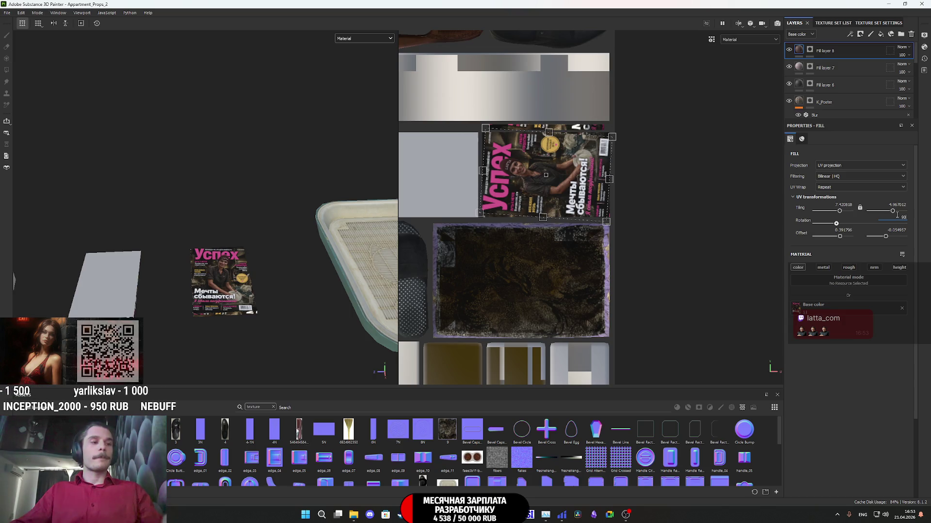
key("Return")
scroll(562, 203, "up", 2)
scroll(505, 150, "up", 5)
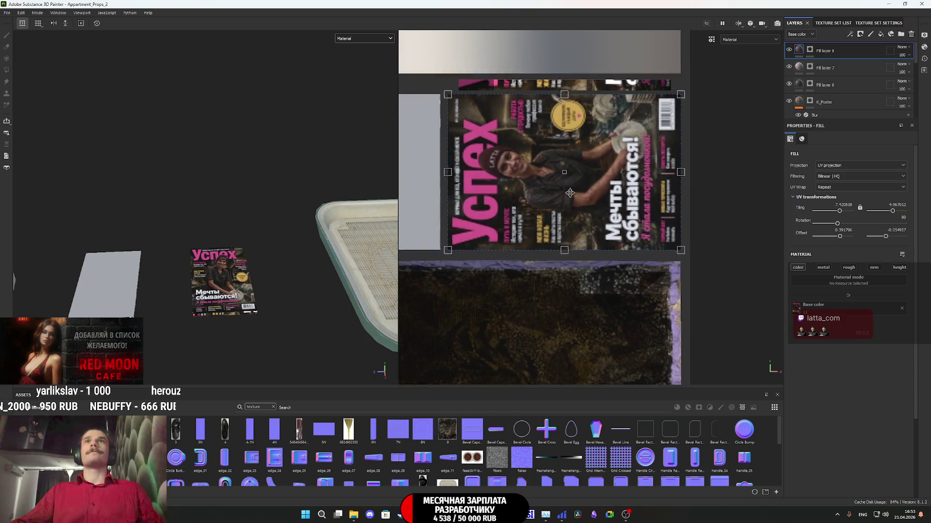
scroll(542, 160, "up", 3)
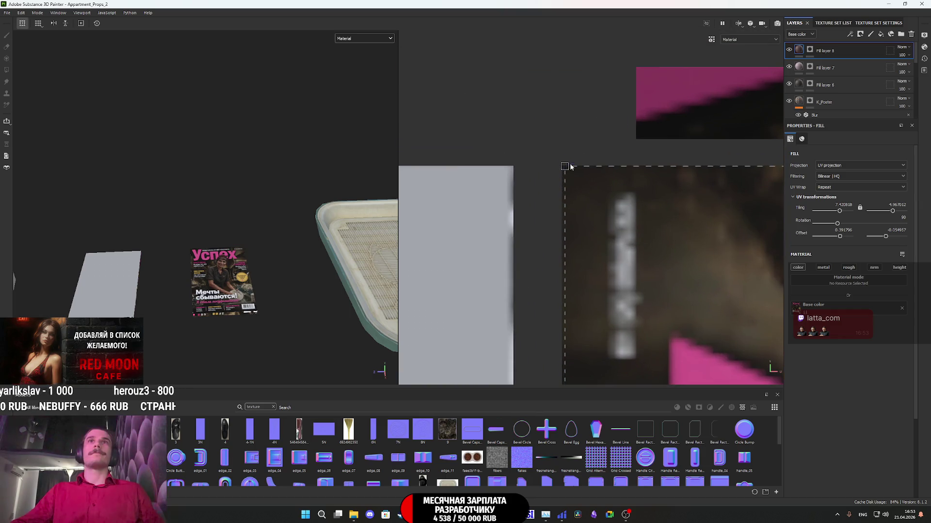
scroll(630, 204, "down", 5)
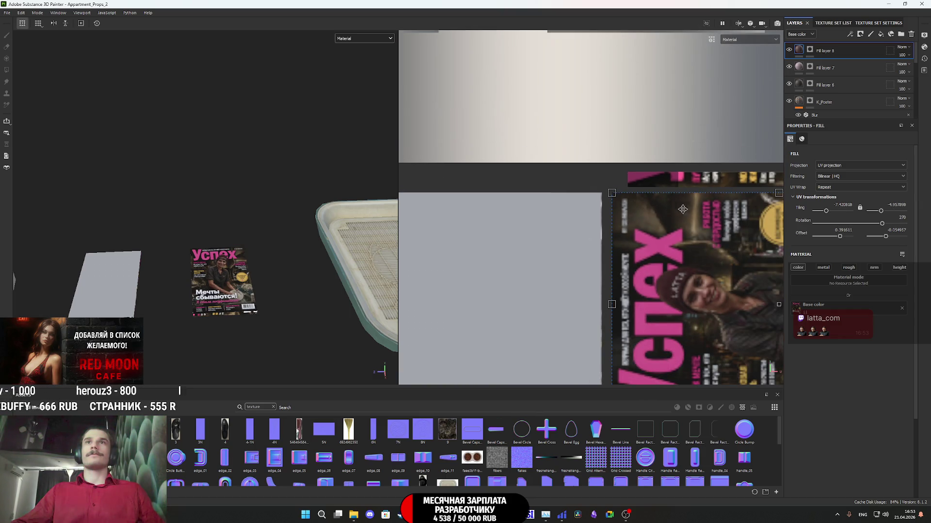
scroll(696, 220, "up", 4)
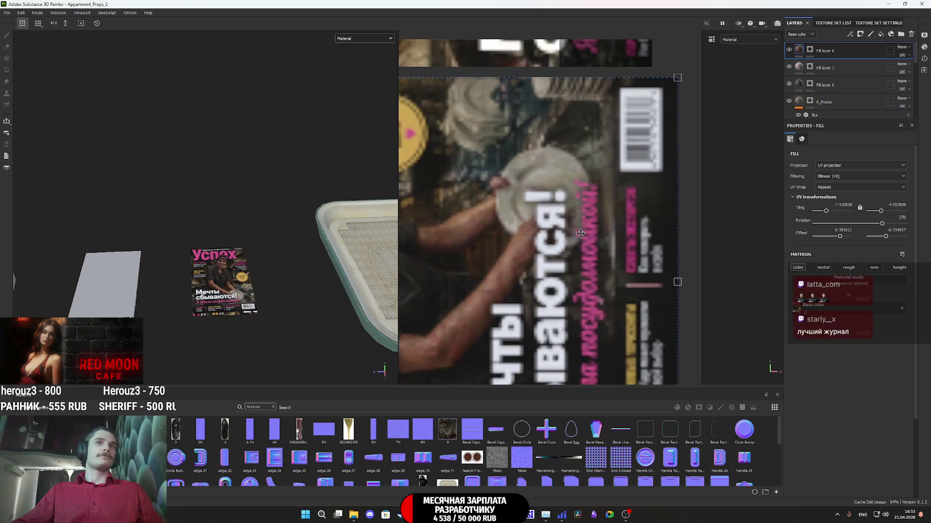
scroll(213, 298, "up", 5)
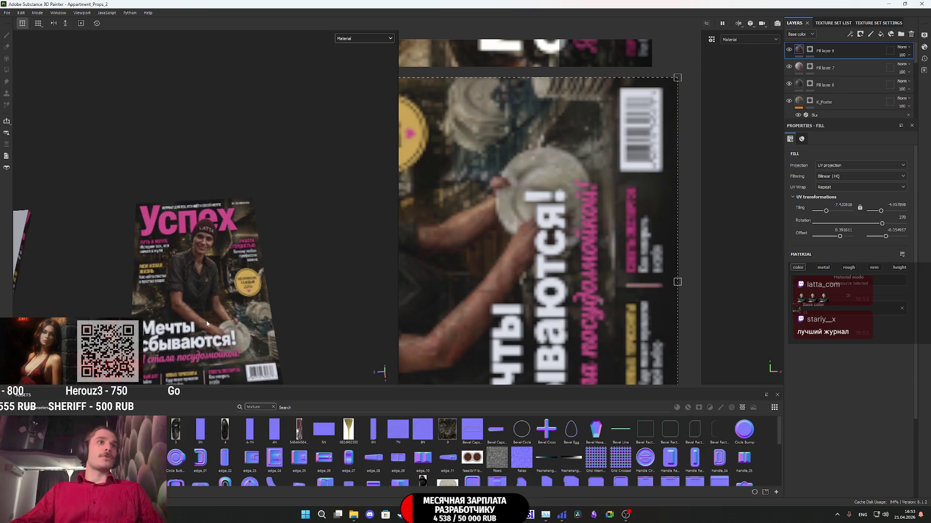
Step: Stretch the cover's width, raise its top edge and reposition it on the magazine front
left_click_drag(213, 298, 234, 317, "alt")
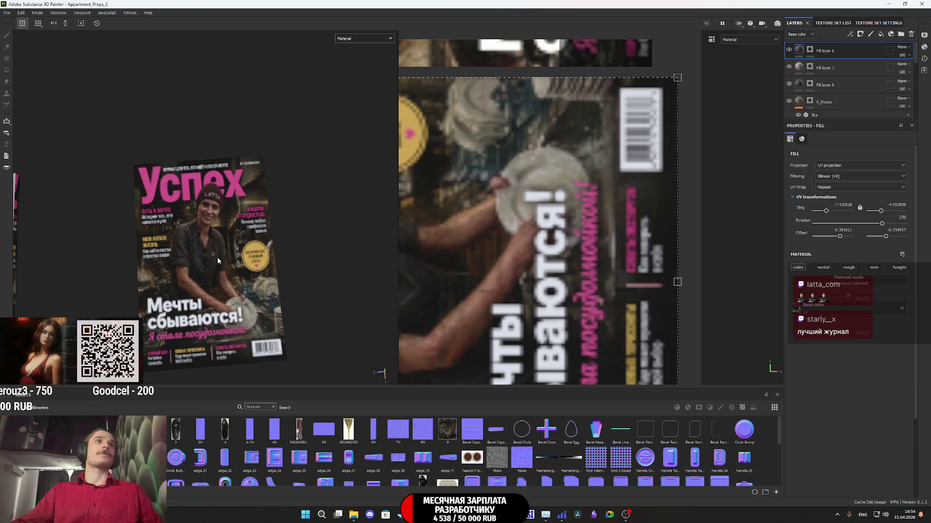
scroll(215, 210, "up", 3)
scroll(215, 210, "down", 3)
scroll(215, 212, "down", 1)
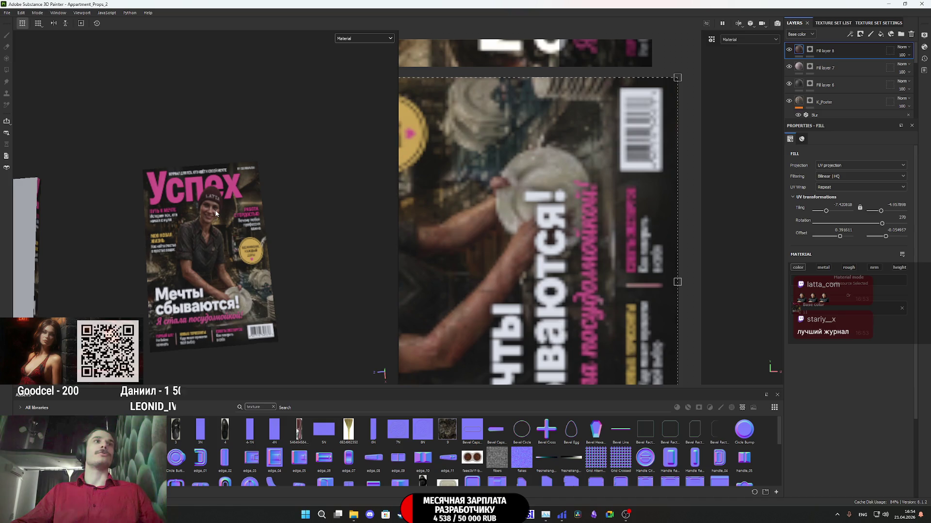
scroll(466, 245, "down", 2)
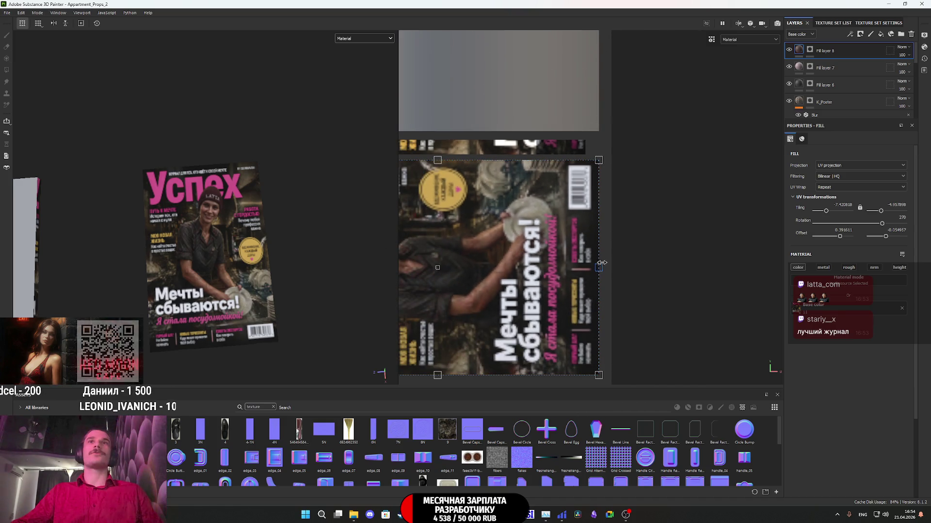
left_click_drag(600, 268, 634, 265)
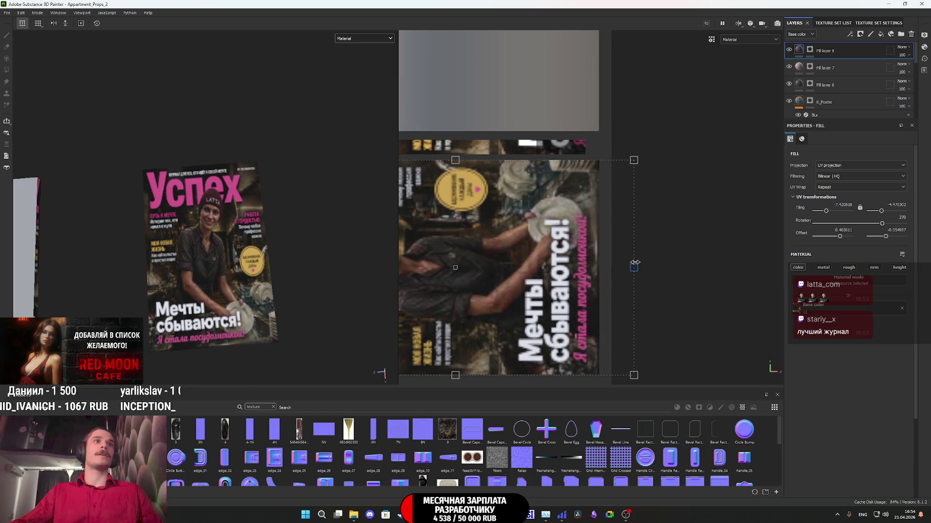
scroll(635, 266, "up", 3)
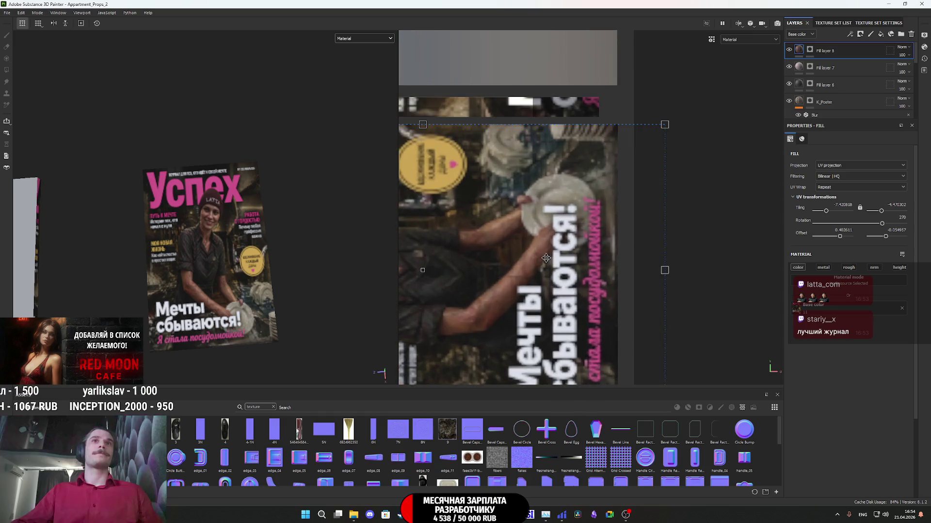
left_click_drag(582, 140, 582, 136)
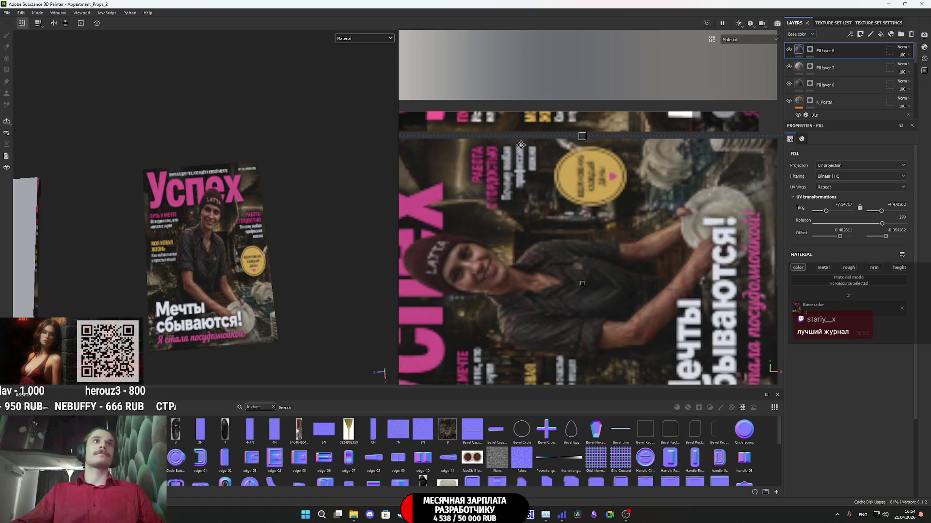
middle_click_drag(542, 294, 543, 125)
scroll(549, 179, "down", 2)
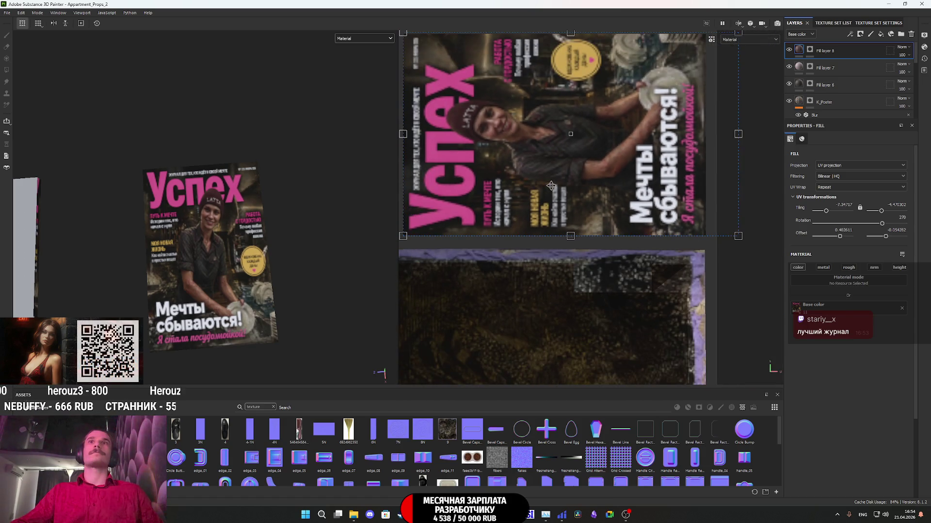
middle_click_drag(552, 193, 602, 235)
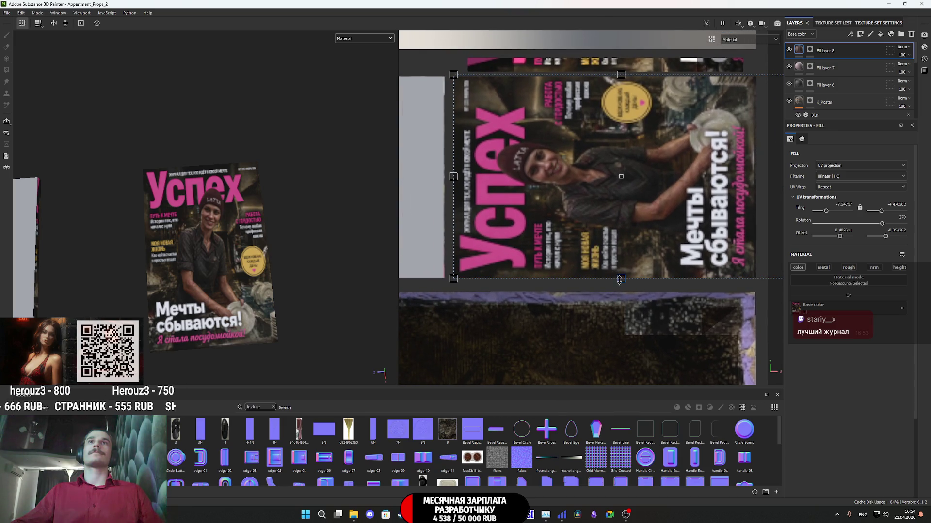
scroll(203, 231, "up", 3)
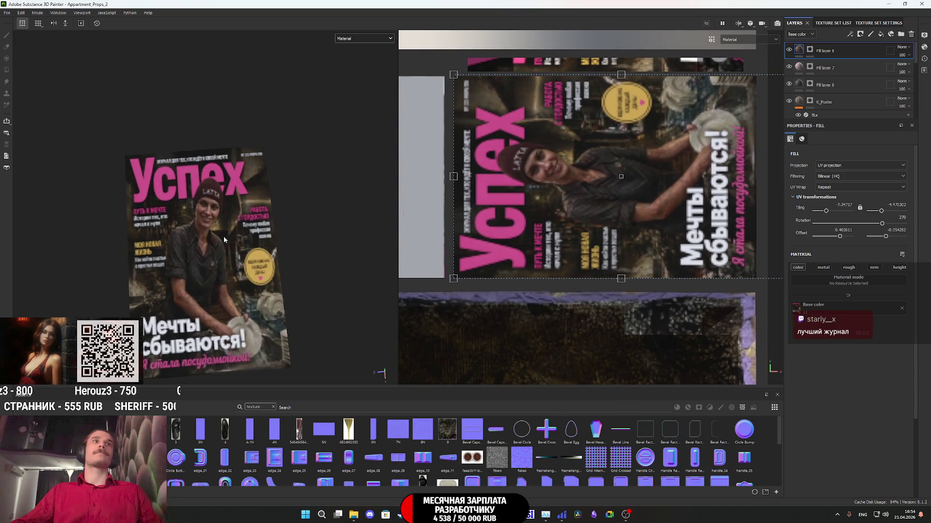
scroll(617, 160, "down", 1)
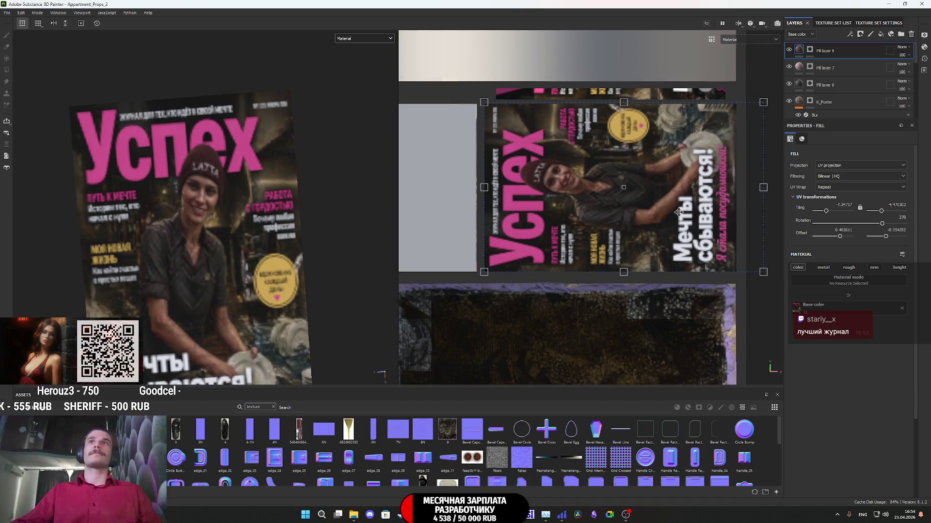
Step: Shrink the poster projection to fit the cover and inspect the magazine in 3D
middle_click_drag(771, 188, 754, 199)
left_click_drag(754, 199, 723, 204)
scroll(325, 197, "down", 3)
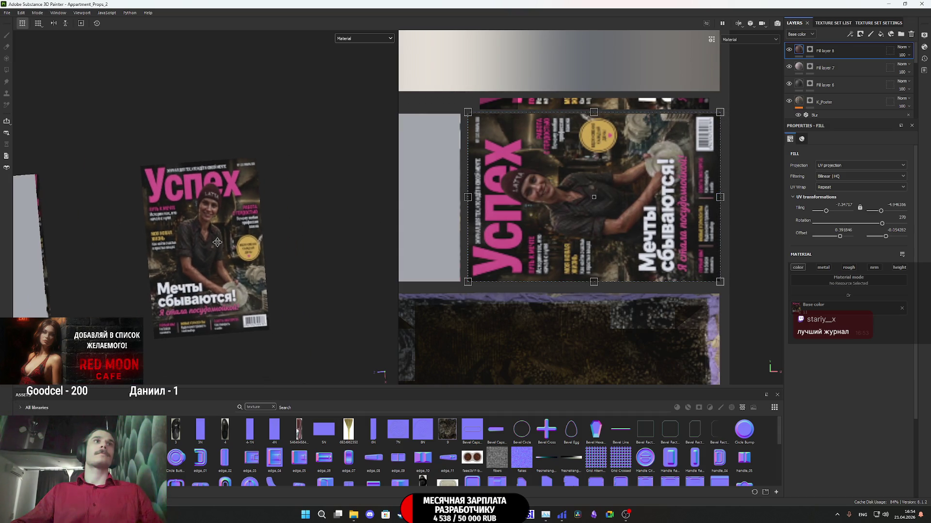
left_click_drag(199, 254, 163, 153, "alt")
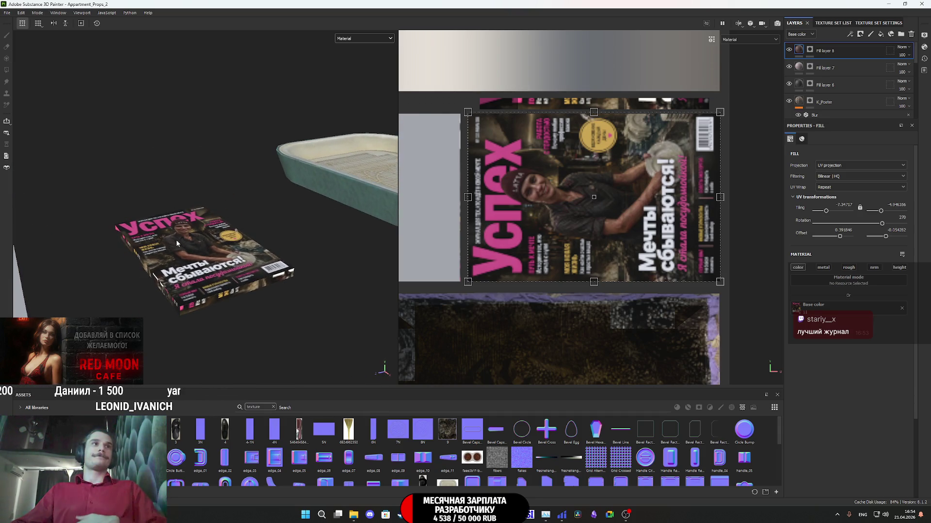
mouse_move(179, 242)
left_mouse_down("alt")
mouse_move(184, 214)
mouse_move(174, 275)
left_mouse_up("alt")
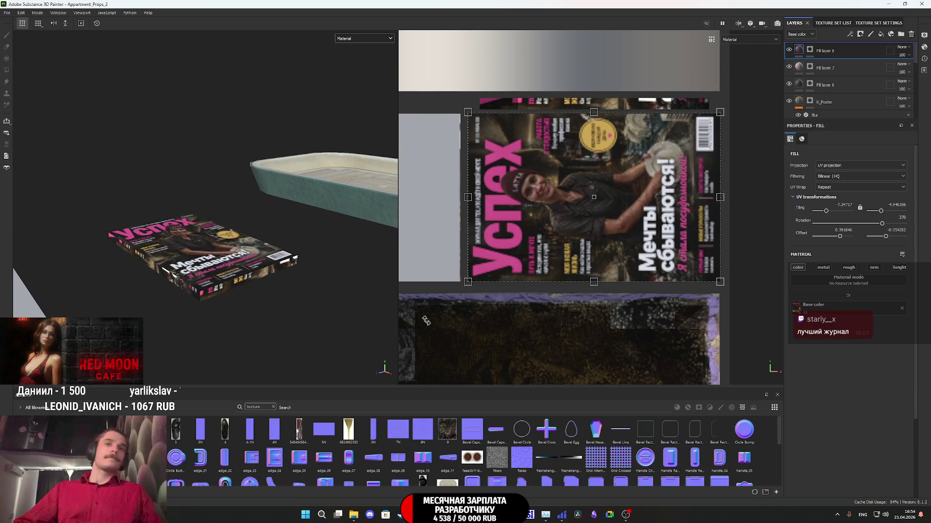
Step: Close the YouTube music tab in the browser
key("alt+Tab")
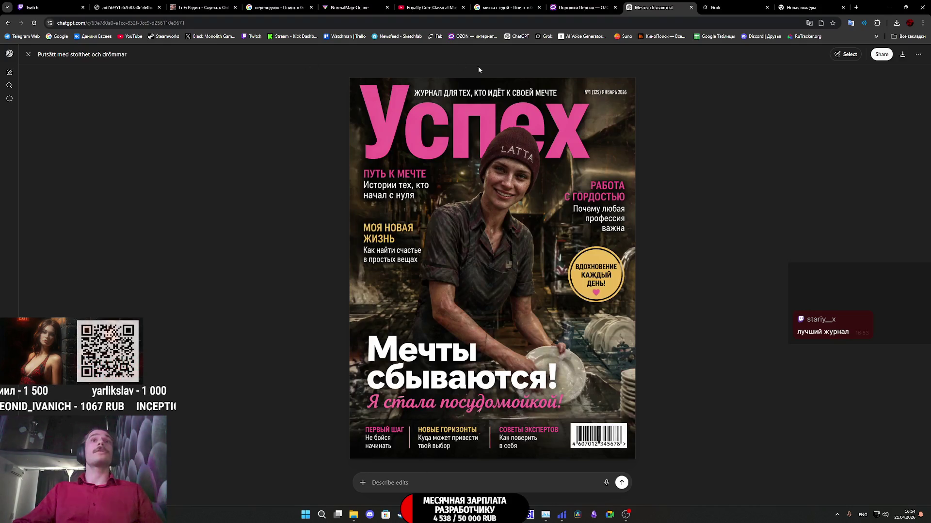
left_click(125, 8)
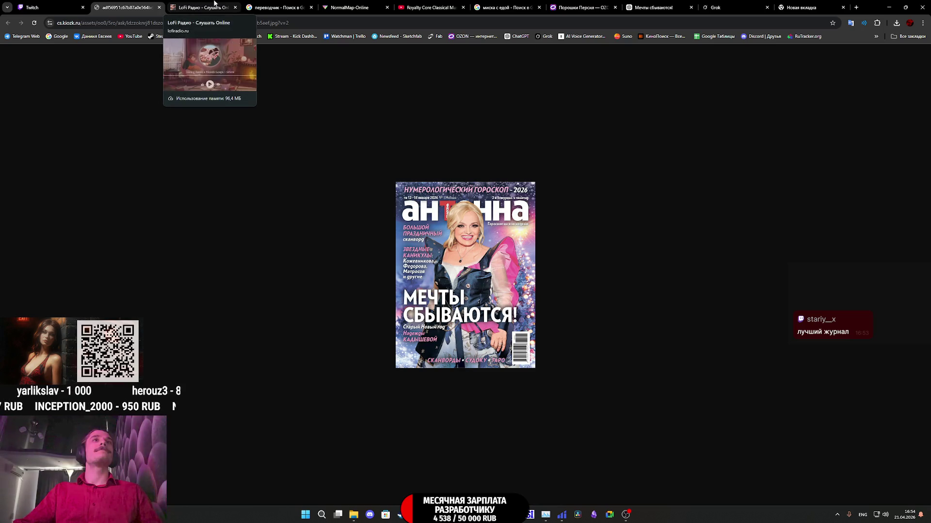
left_click(196, 5)
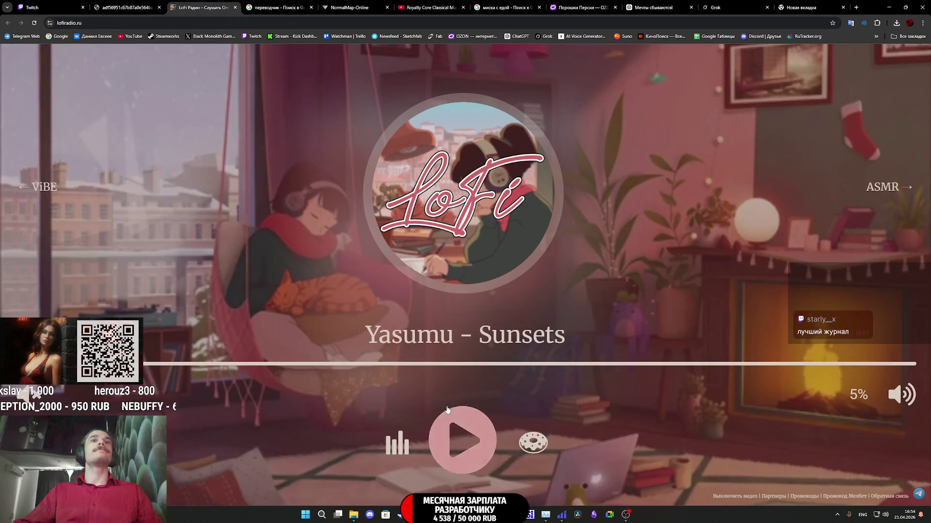
left_click(436, 7)
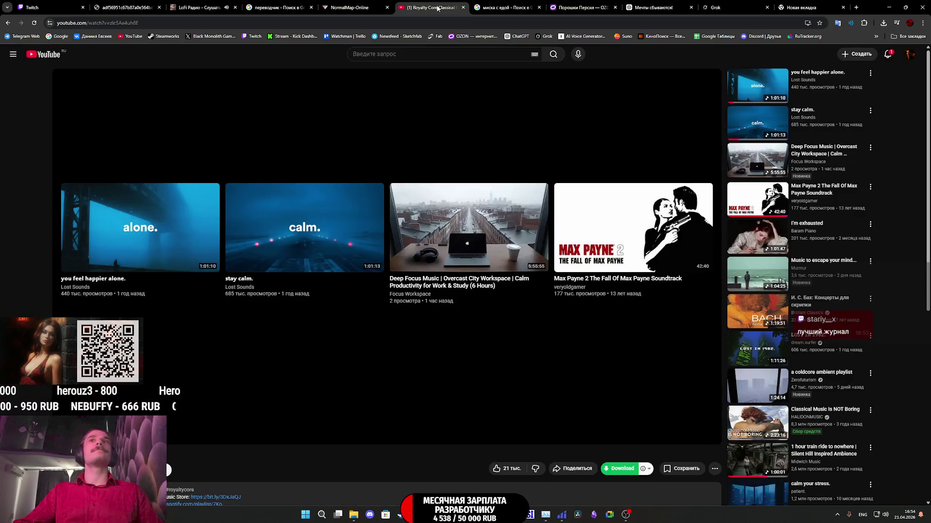
left_click(463, 8)
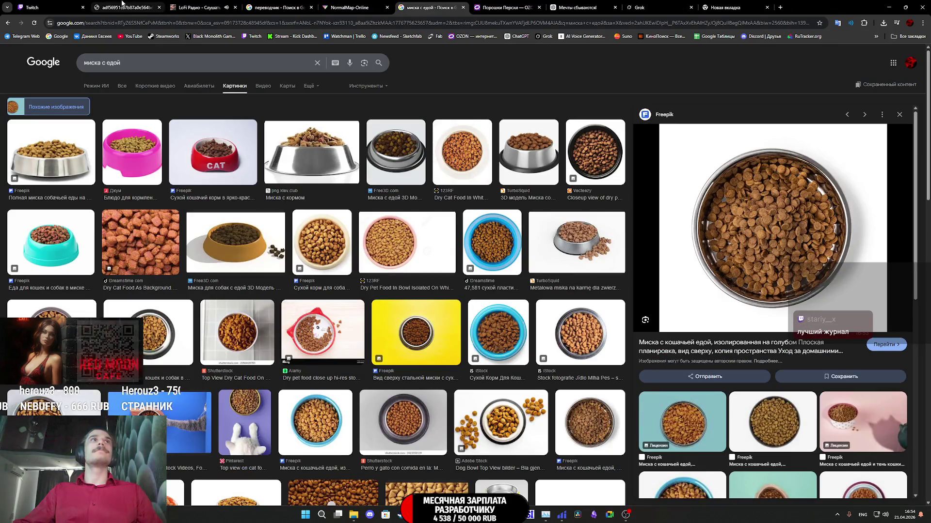
Step: Close the empty new tab and return to the ChatGPT magazine cover tab
left_click(57, 5)
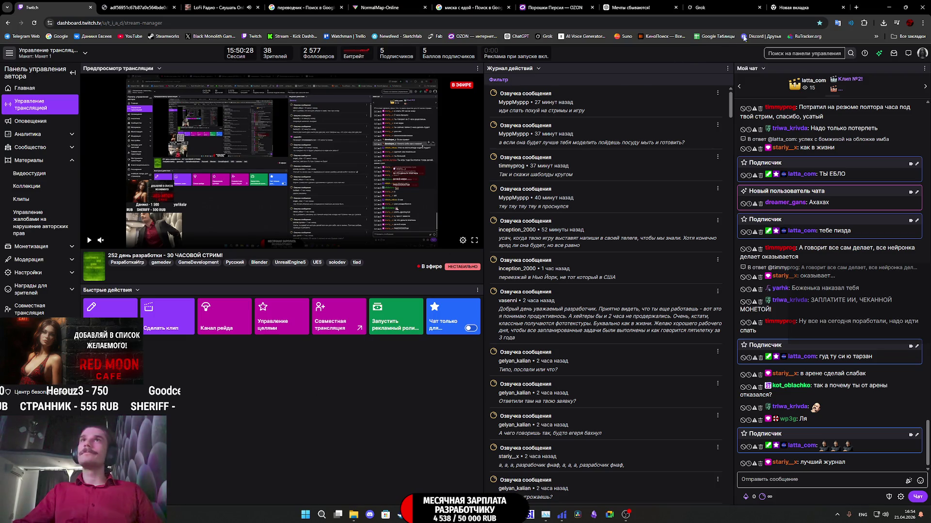
left_click(812, 9)
key("ctrl+w")
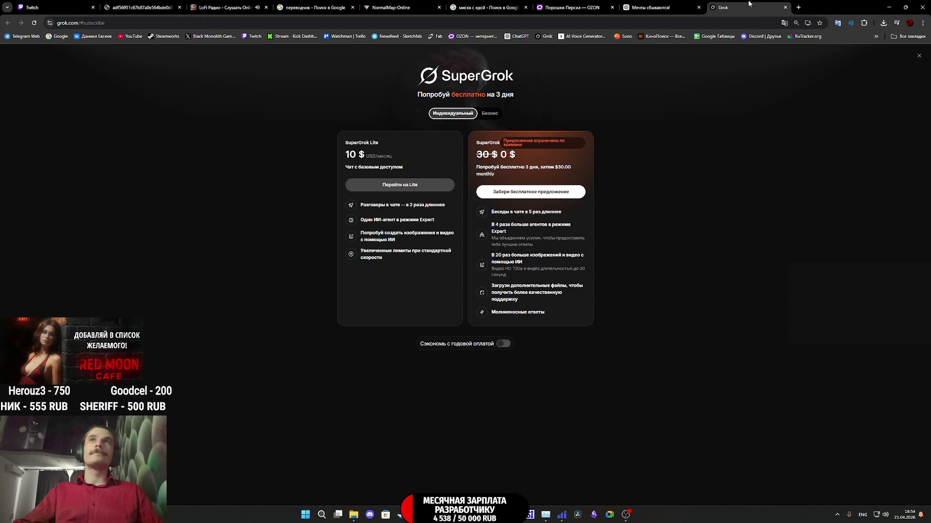
left_click(676, 7)
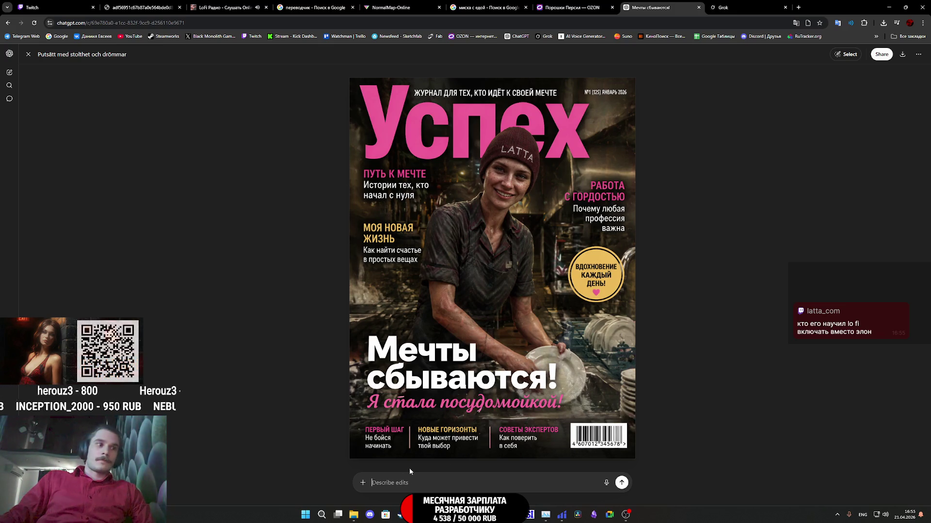
Step: Type 'Теперь нужен журнал с названием разработчик' in Russian, then close the cover viewer
type("Ntgthm ye;ty")
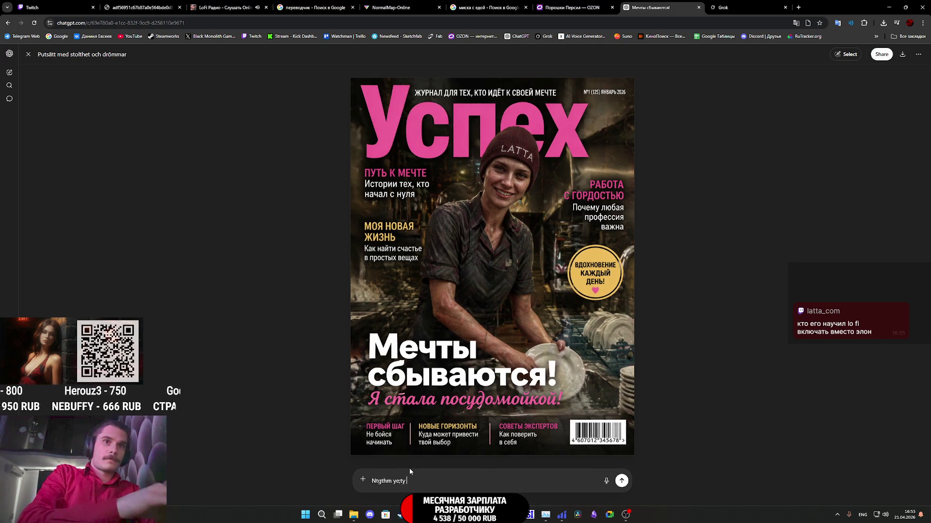
key("ctrl+a")
key("BackSpace")
key("alt+shift")
type("Теперь нужен ")
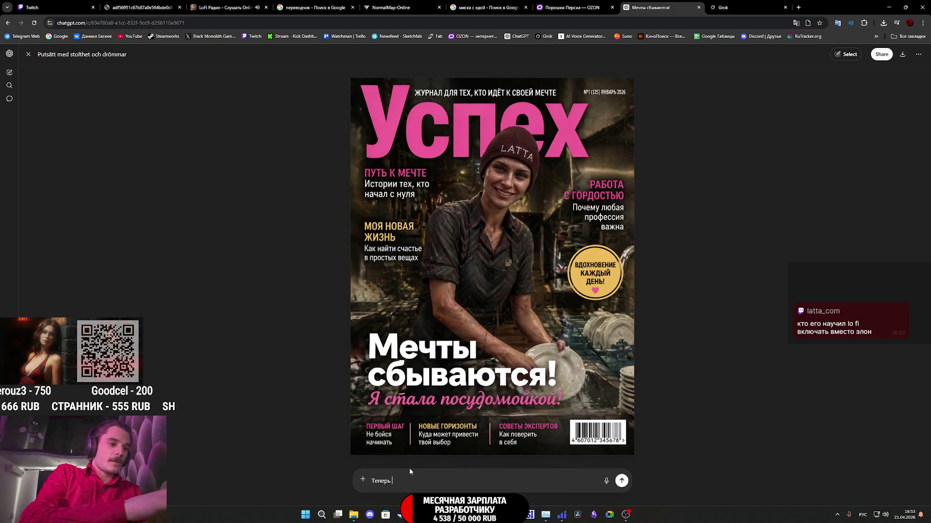
type("журнал ")
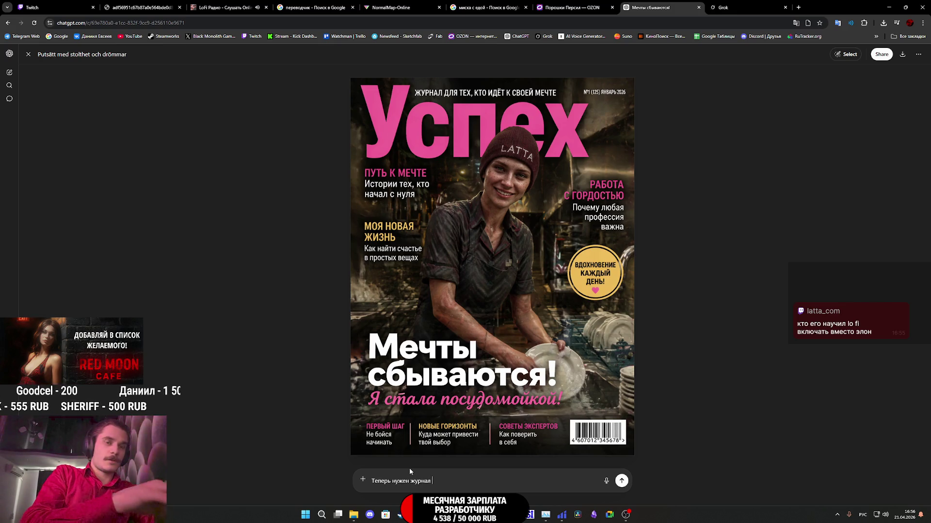
type("разраб")
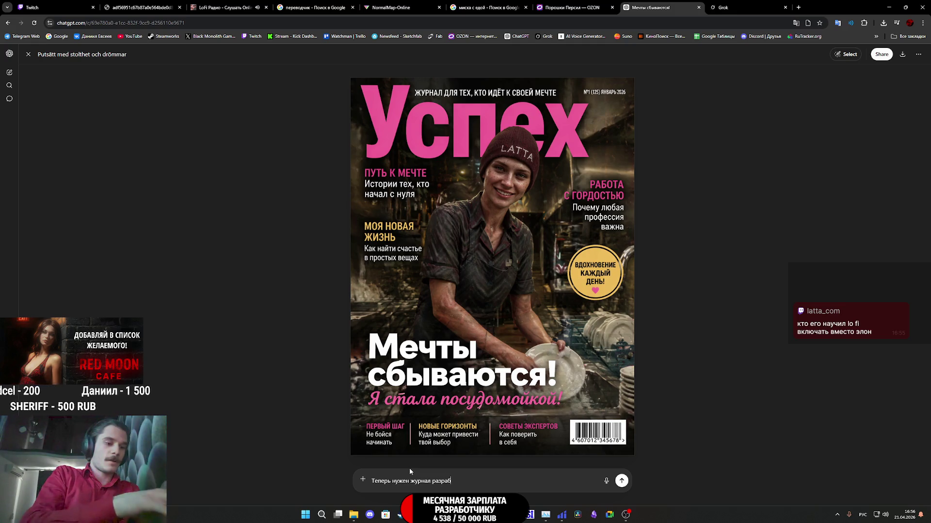
type("отчик")
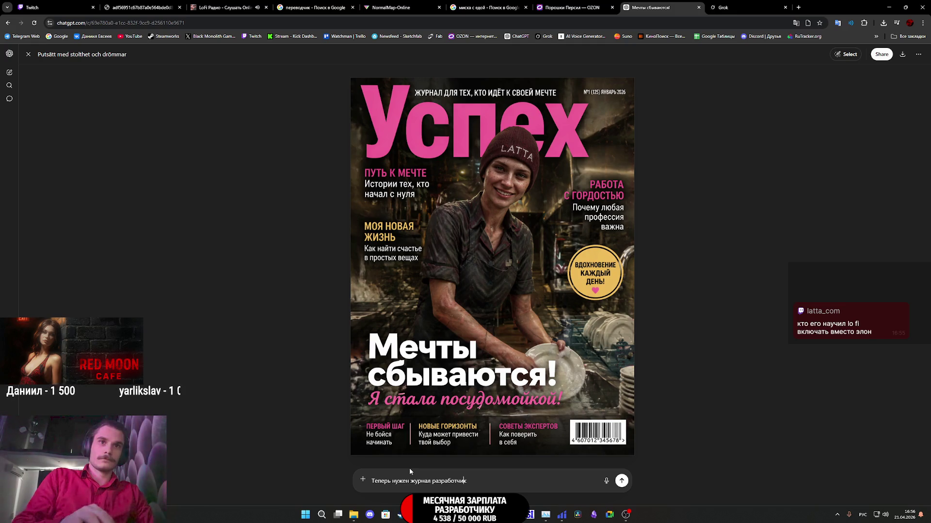
key("ctrl+Left")
type("с ")
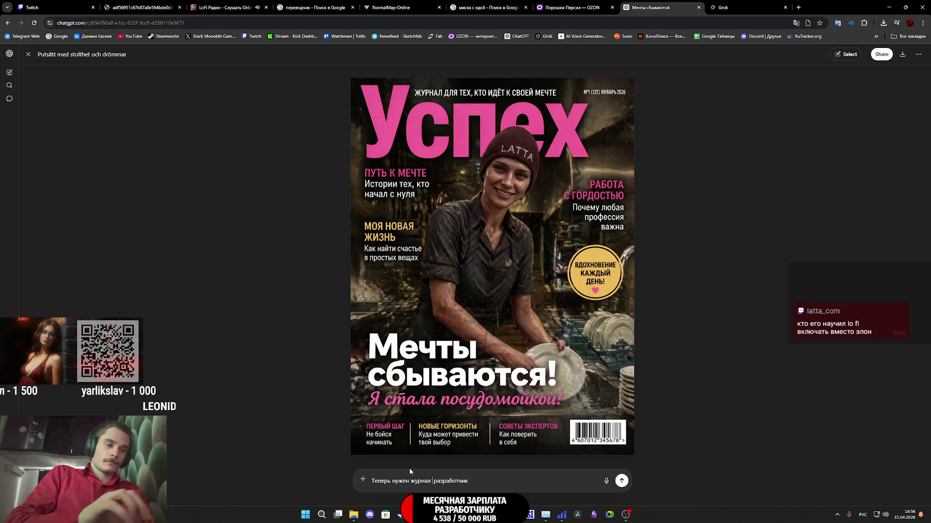
type("названием")
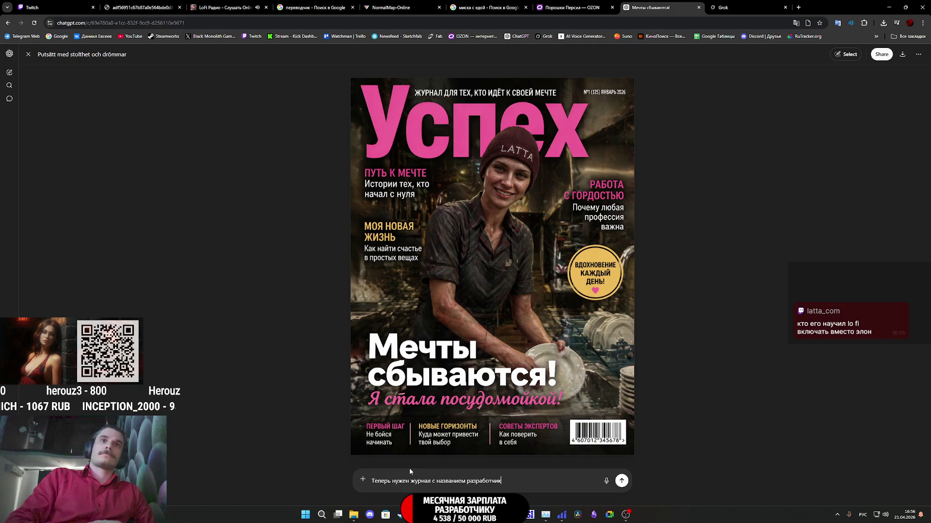
key("shift+Return")
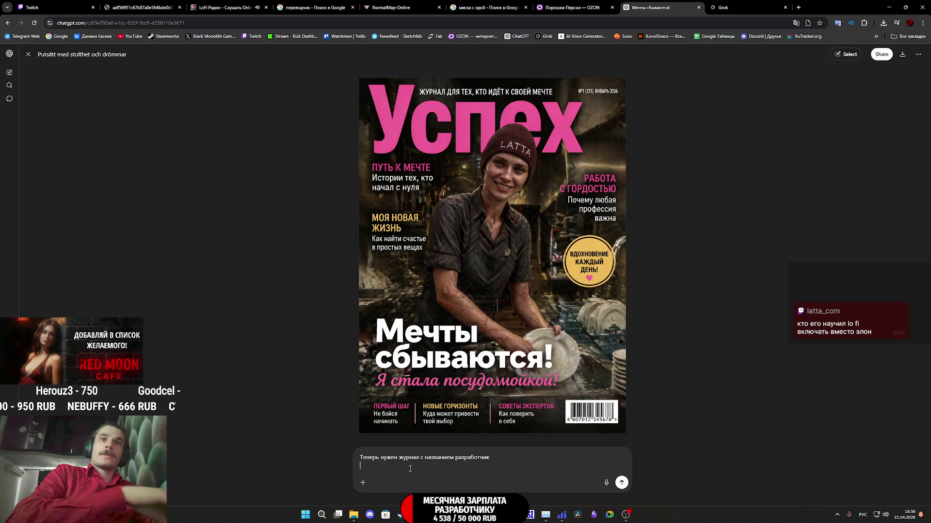
left_click_drag(496, 459, 364, 452)
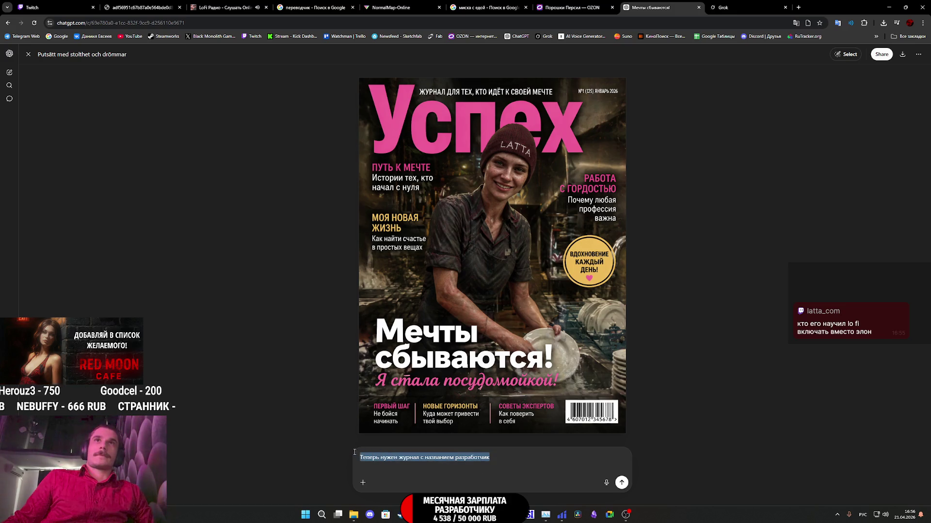
left_click(29, 55)
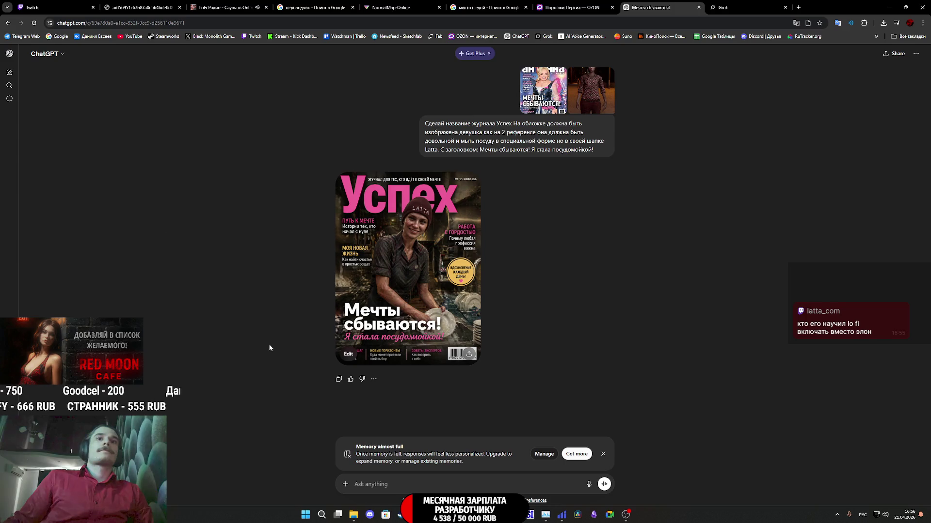
Step: Paste the earlier Успех magazine prompt into the message box, deleting the leftover разработчик
type("Теперь нужен журнал с названием разработчик")
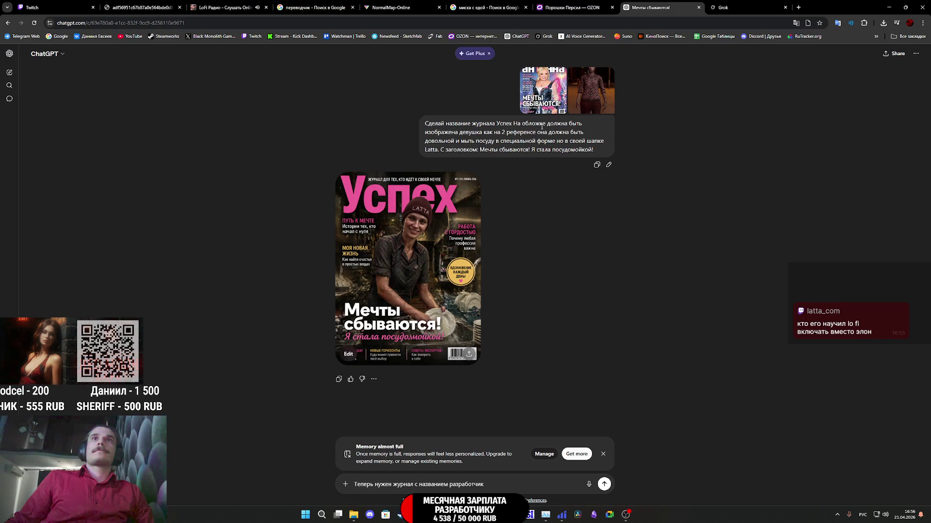
left_click_drag(425, 124, 578, 150)
key("ctrl+c")
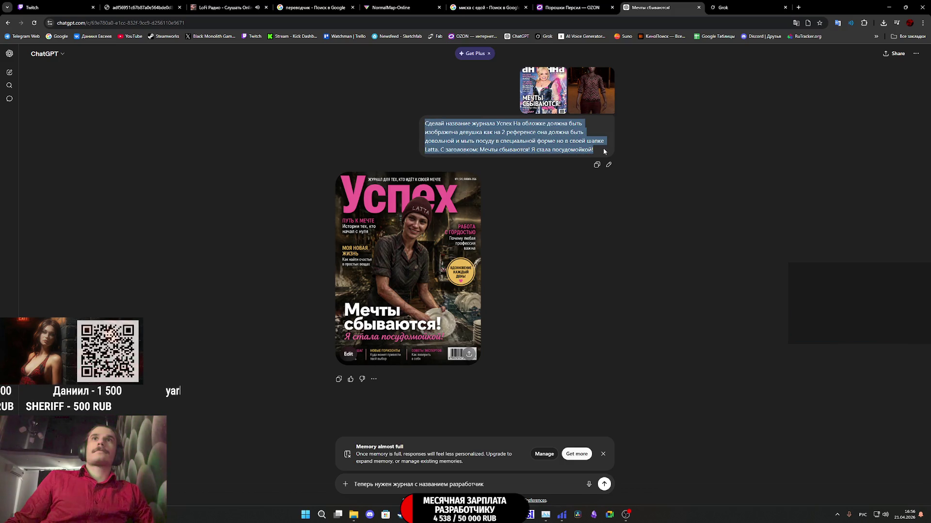
left_click(449, 486)
key("shift+Home")
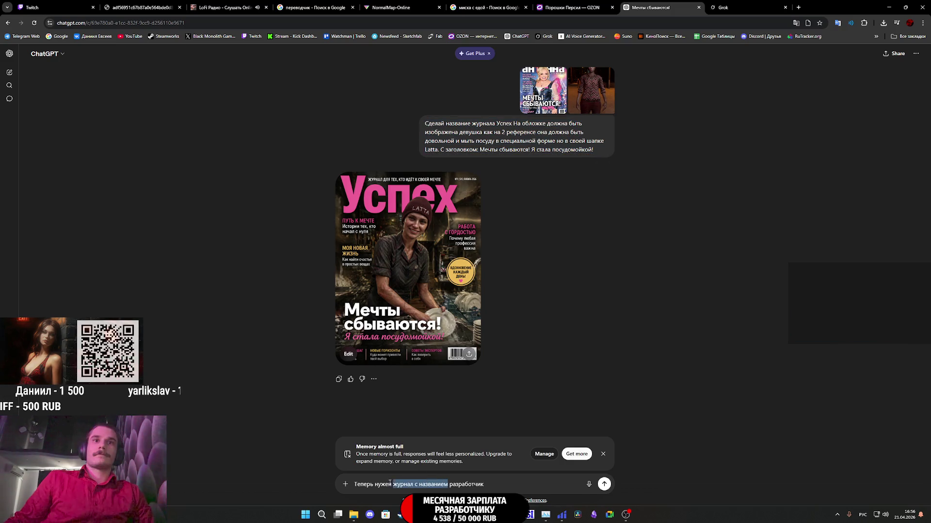
key("ctrl+v")
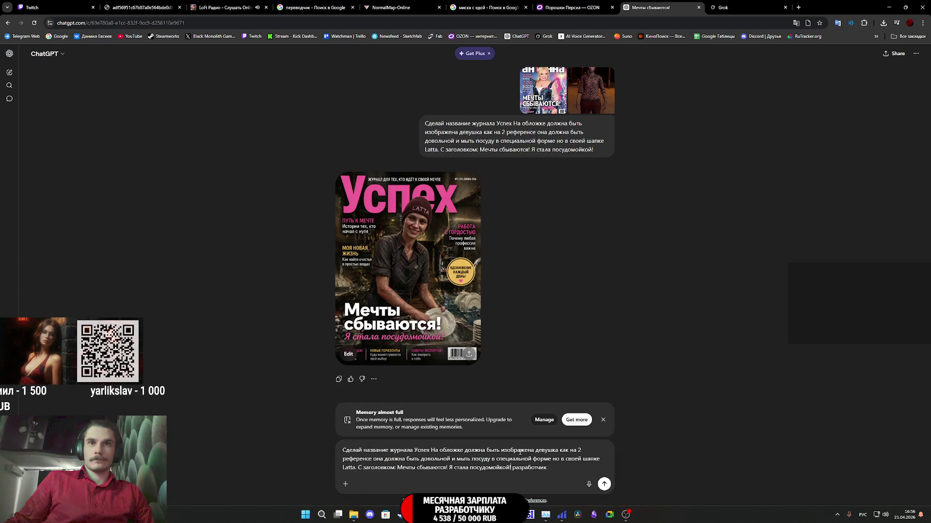
left_click_drag(551, 470, 523, 473)
key("BackSpace")
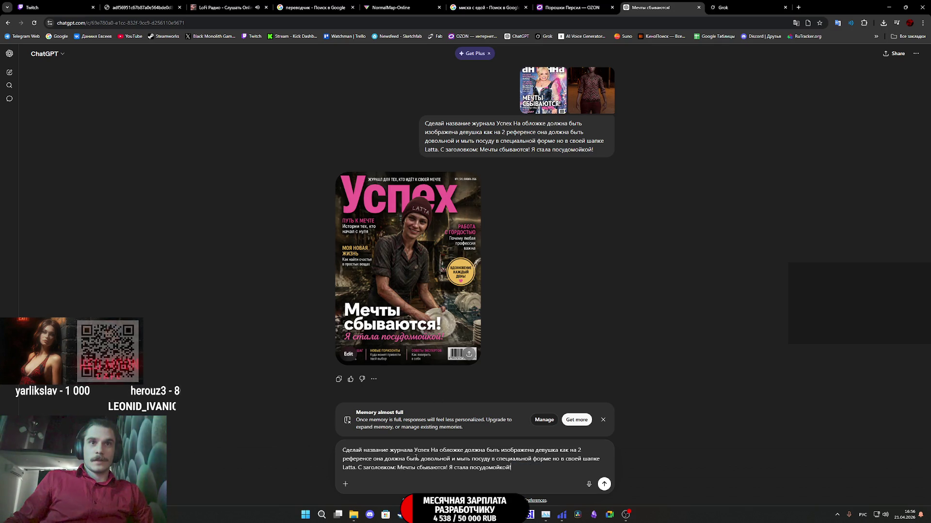
Step: Change the title to Разработчик, должна to должен, and девушка to мужчина
left_click_drag(431, 450, 415, 450)
type("Разраб")
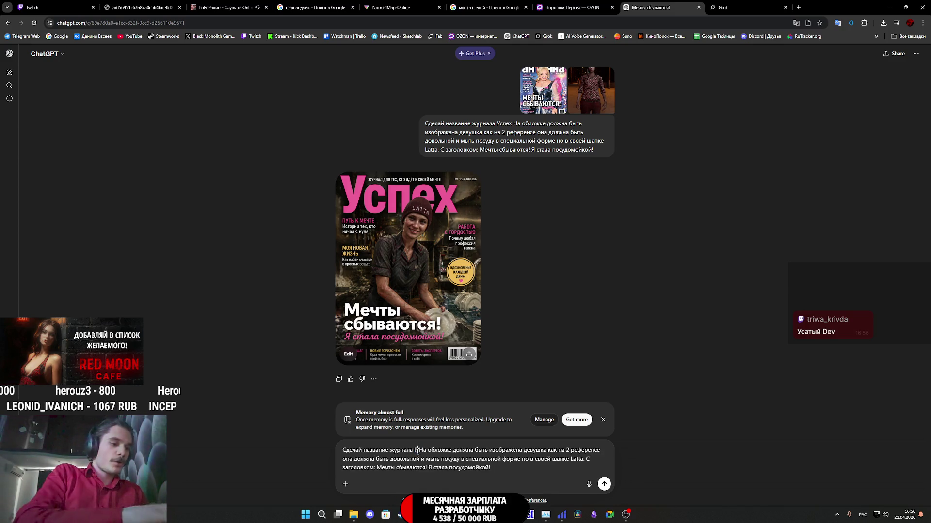
type("отчик")
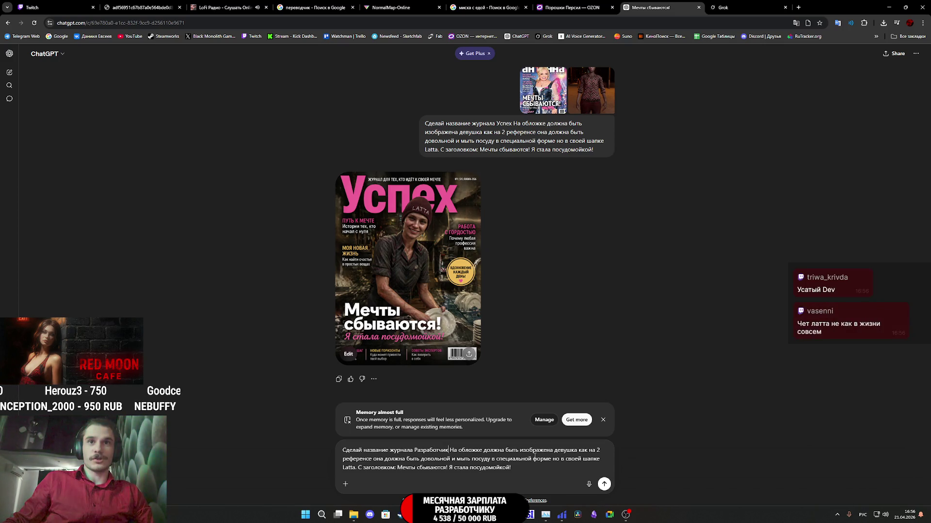
left_click(504, 450)
key("BackSpace")
key("BackSpace")
type("ен")
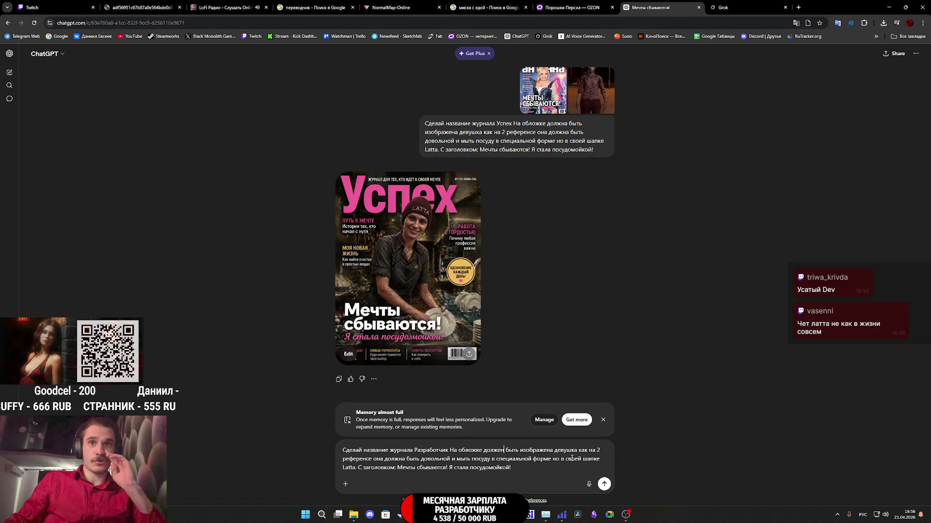
left_click_drag(577, 451, 554, 450)
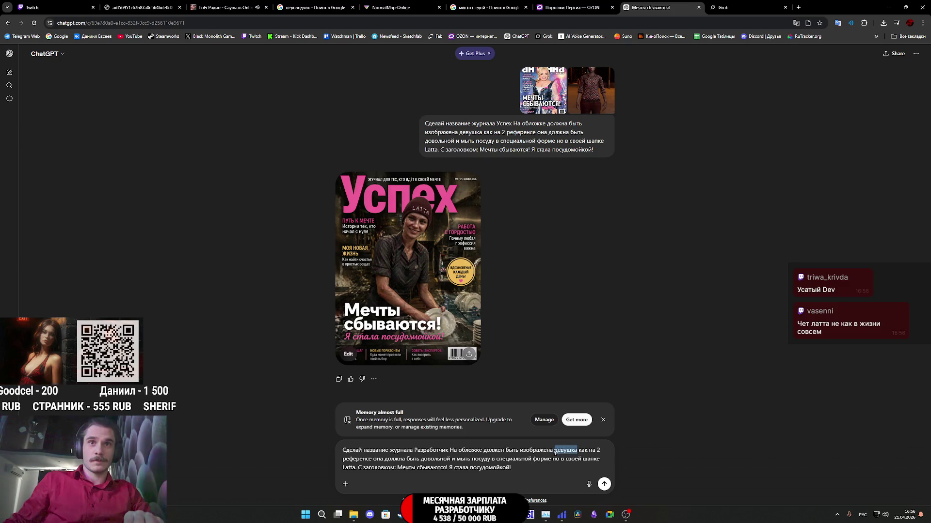
type("мужчина")
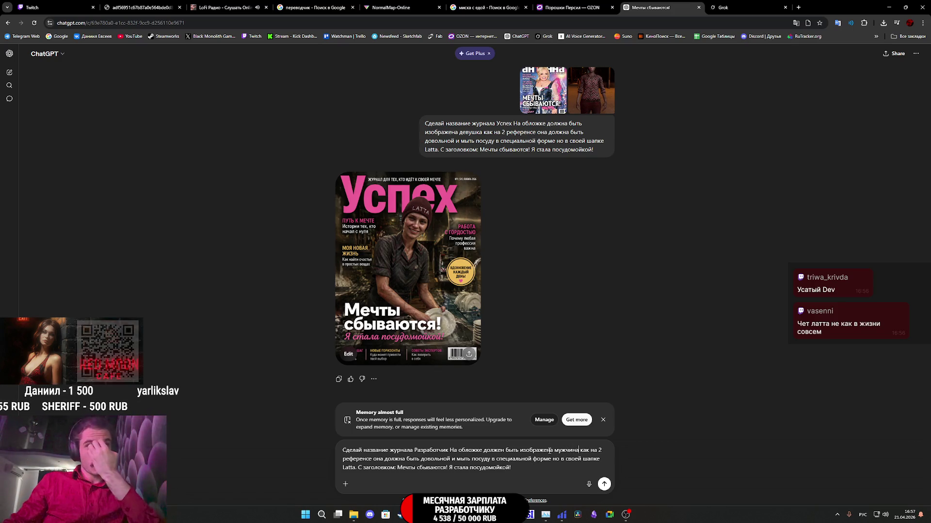
Step: Change она to он, the second должна to должен, and довольной to довольный
left_click(382, 459)
key("BackSpace")
left_click(402, 459)
key("BackSpace")
key("BackSpace")
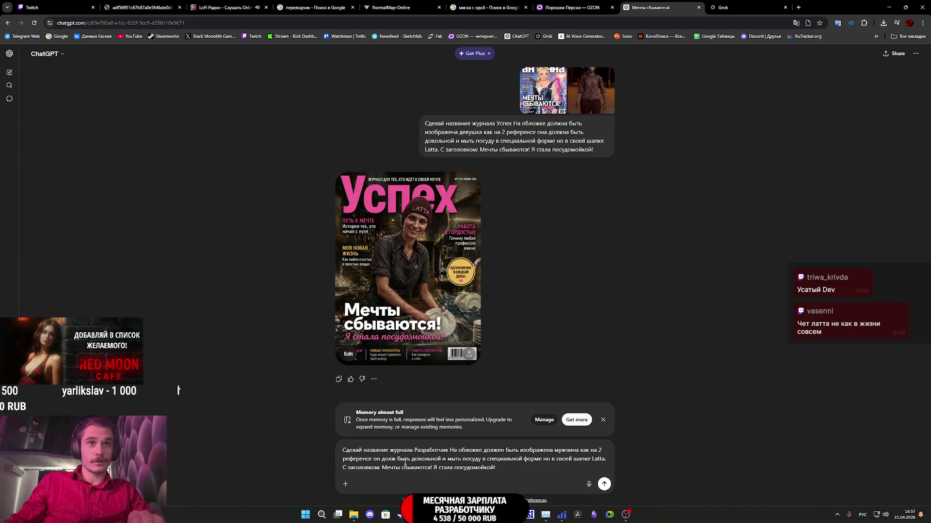
type("ен")
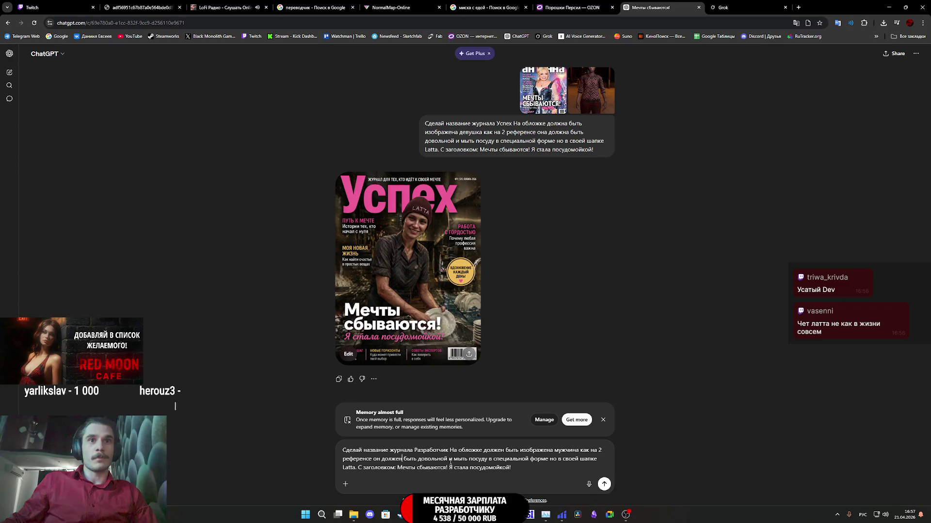
left_click(449, 459)
key("BackSpace")
key("BackSpace")
type("ый")
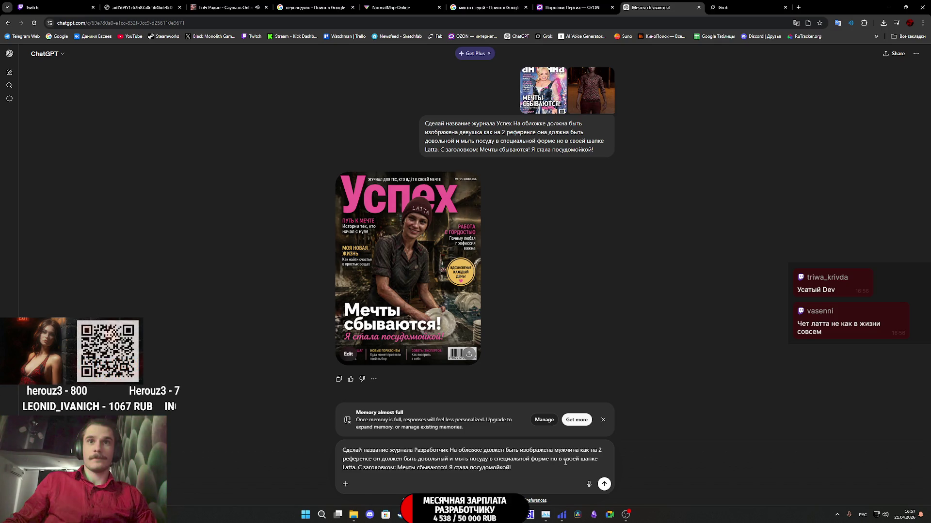
mouse_move(455, 460)
left_mouse_down()
mouse_move(551, 461)
mouse_move(347, 470)
left_mouse_up()
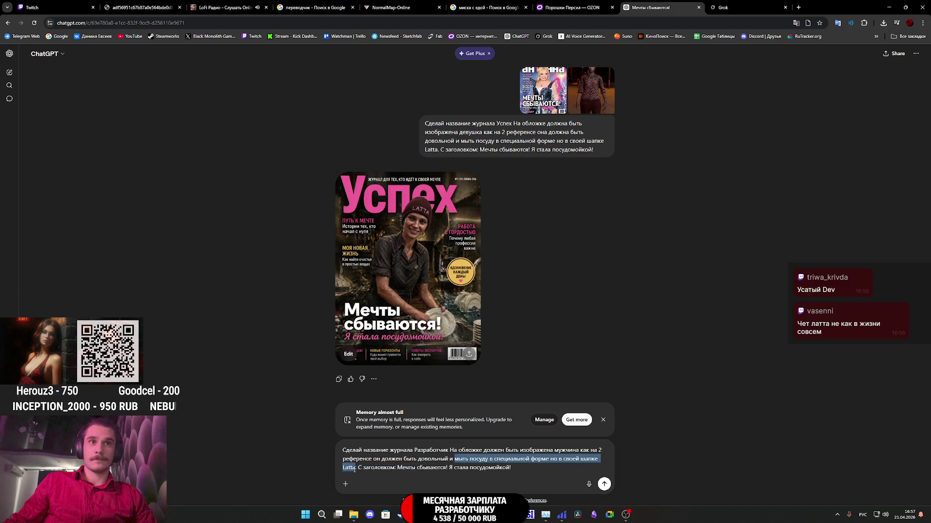
Step: Replace dish-washing with 'сидеть возле монитора.', end the headline 'из чужих ассетов!', and generate the cover
type("сидеть во")
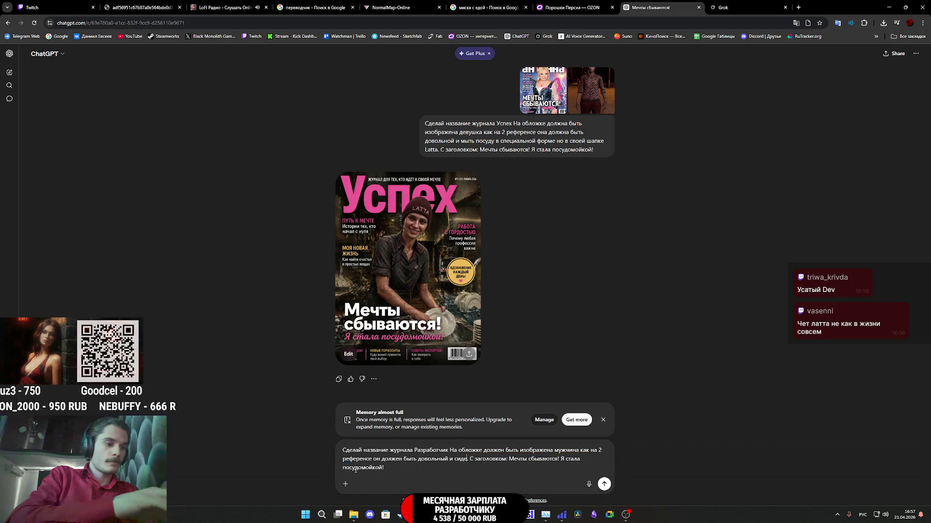
type("зле мони")
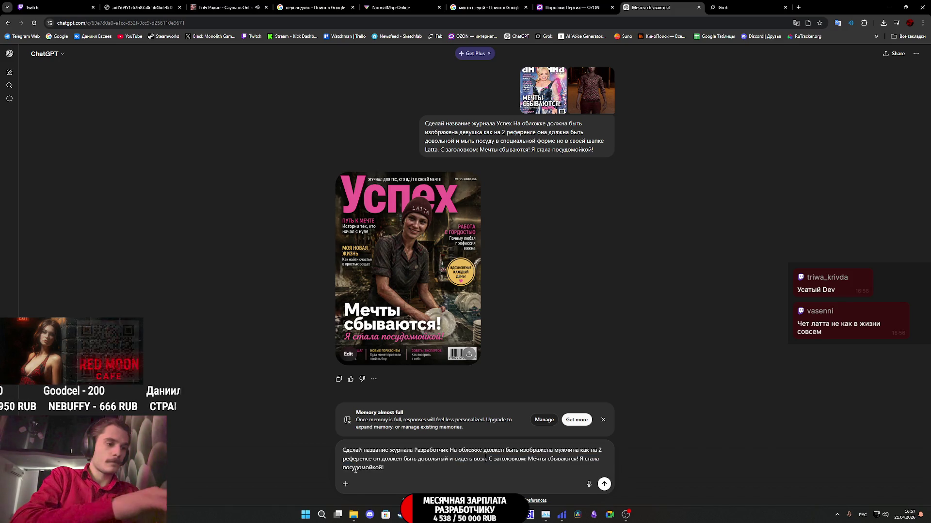
type("тора.")
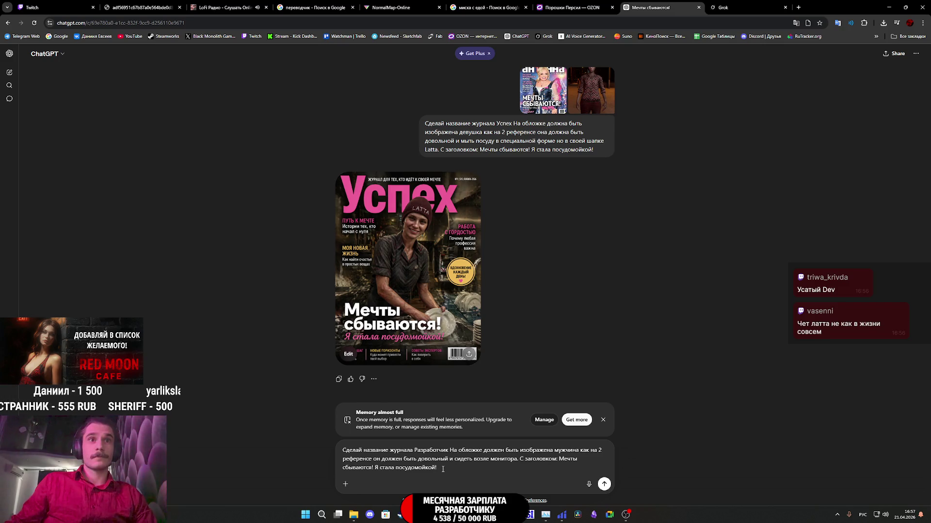
left_click_drag(436, 468, 380, 470)
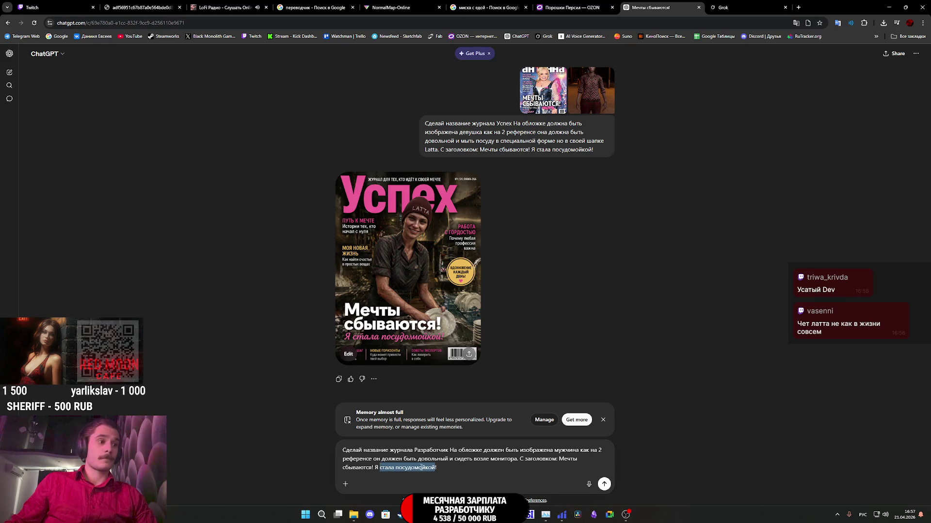
type("собрал игру")
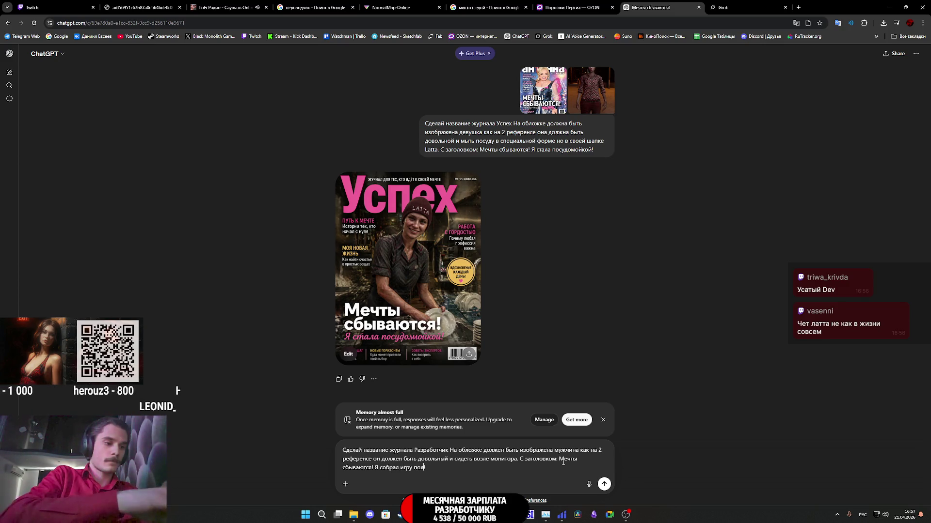
type("ью ")
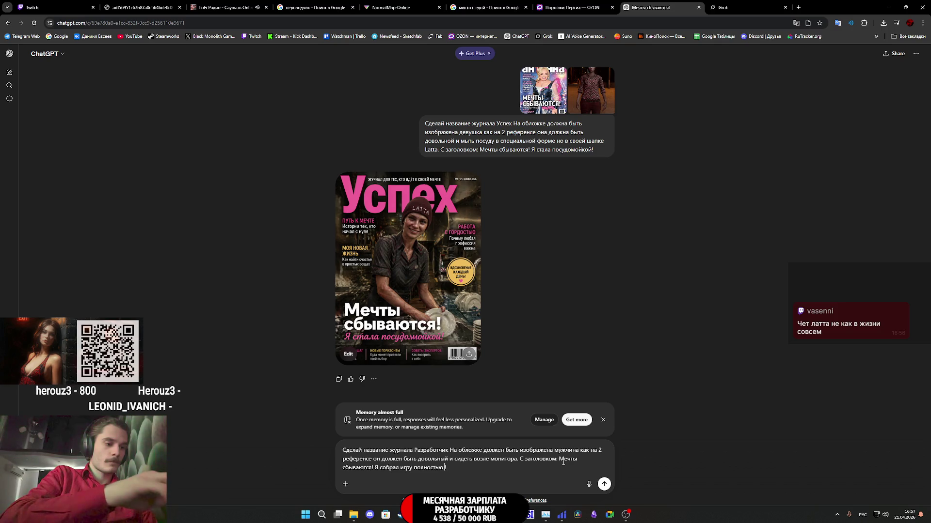
type("из чуж")
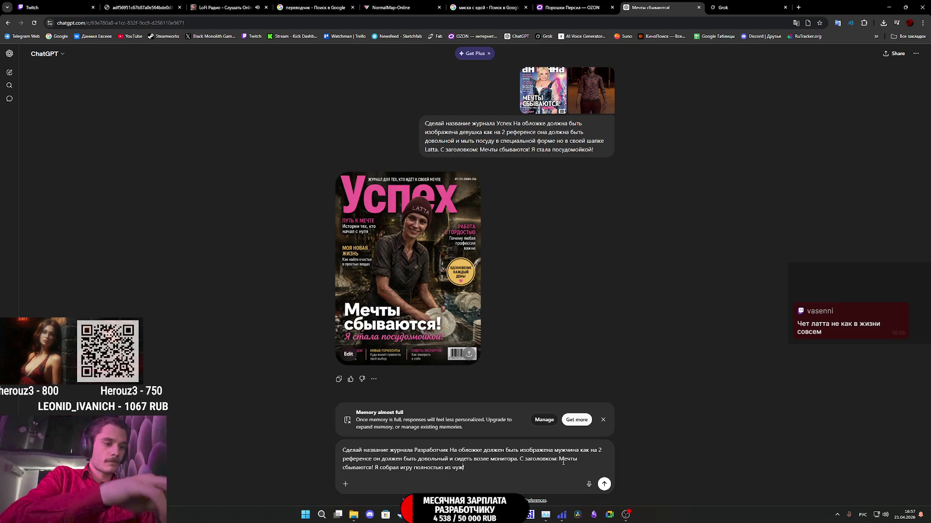
type("их ассето")
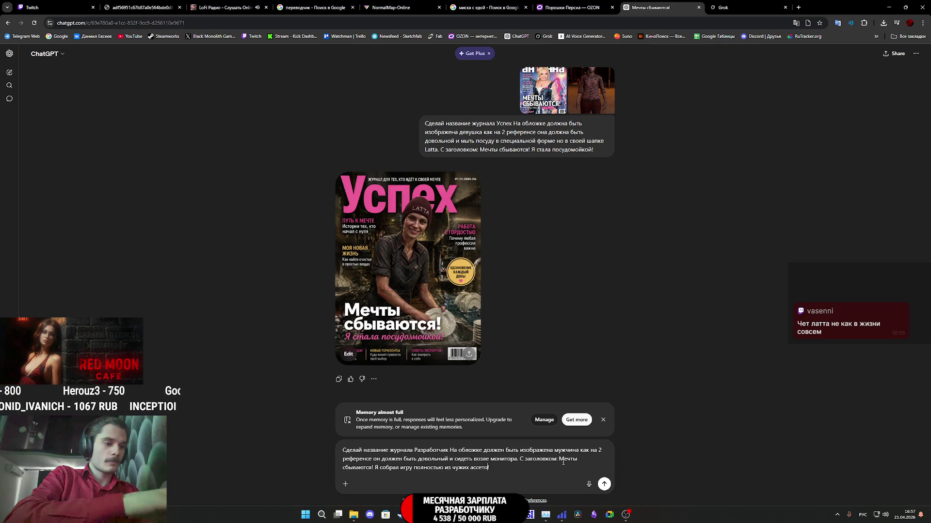
type("в!")
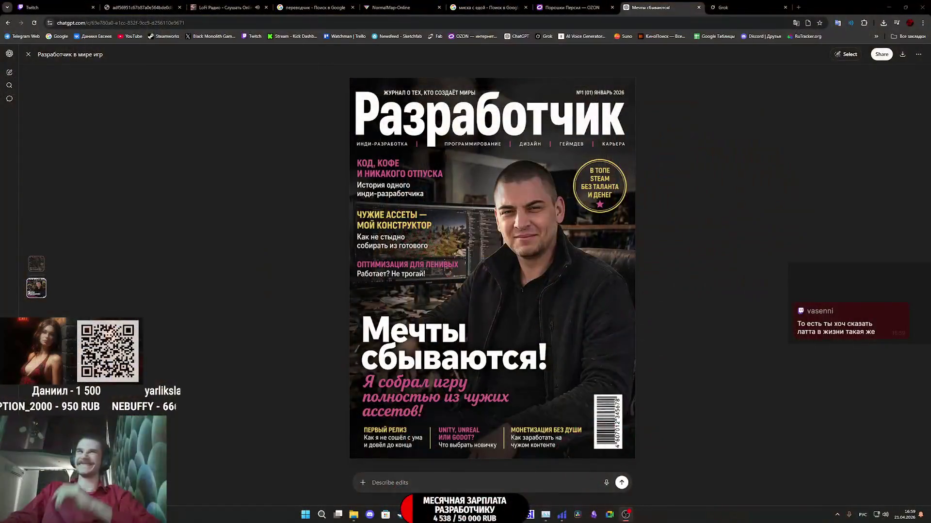
right_click(496, 304)
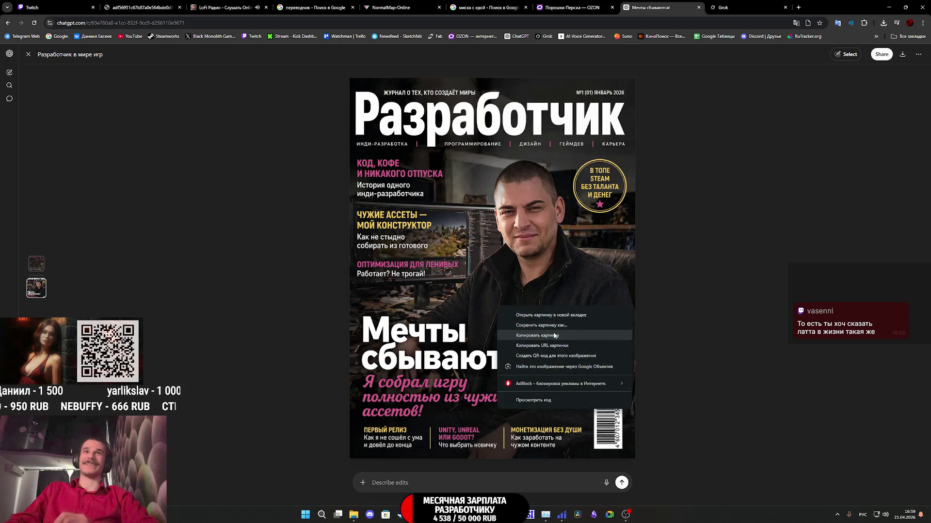
Step: Save the generated Разработчик cover as 12.png in the AP2_Tex folder
left_click(554, 324)
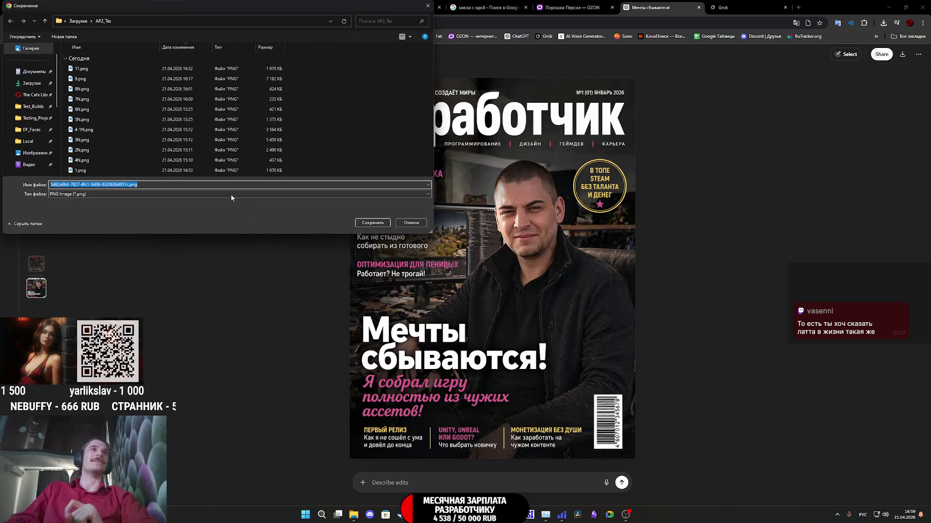
type("12")
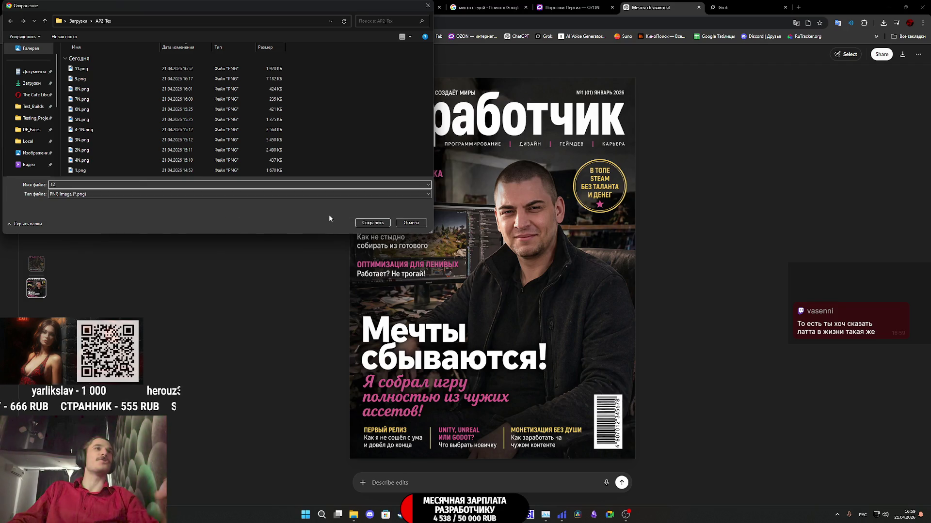
left_click(377, 222)
Step: Switch from the browser back to Substance 3D Painter
left_click(727, 8)
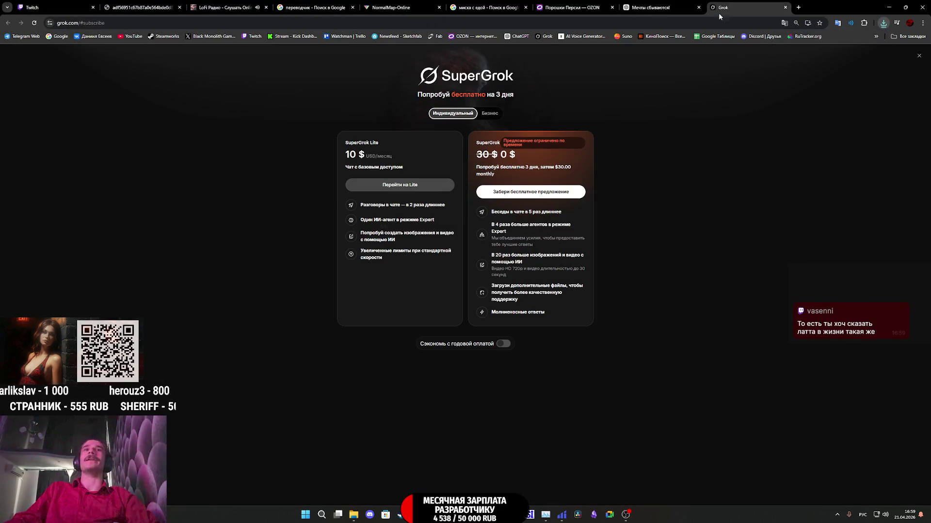
mouse_move(497, 515)
left_click(498, 472)
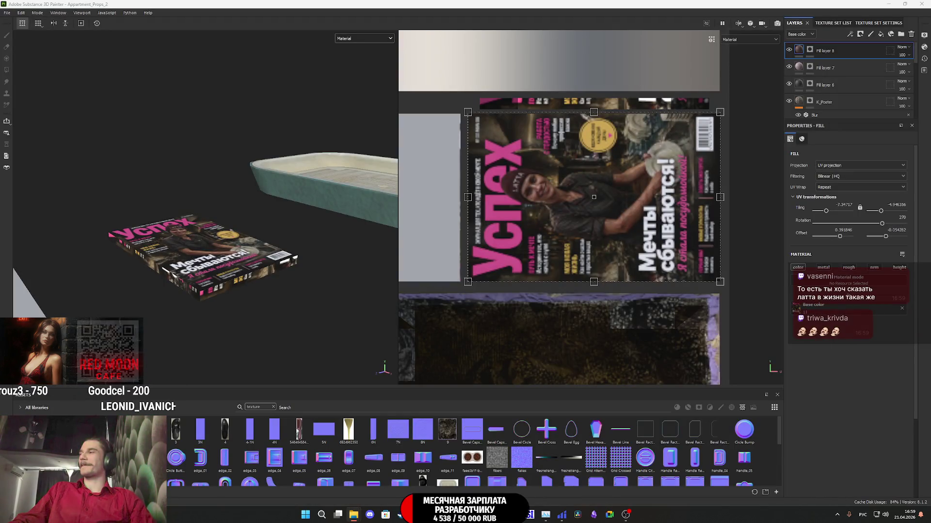
left_click_drag(740, 408, 640, 450)
left_click(558, 184)
left_click(580, 214)
left_click(542, 341)
left_click(535, 352)
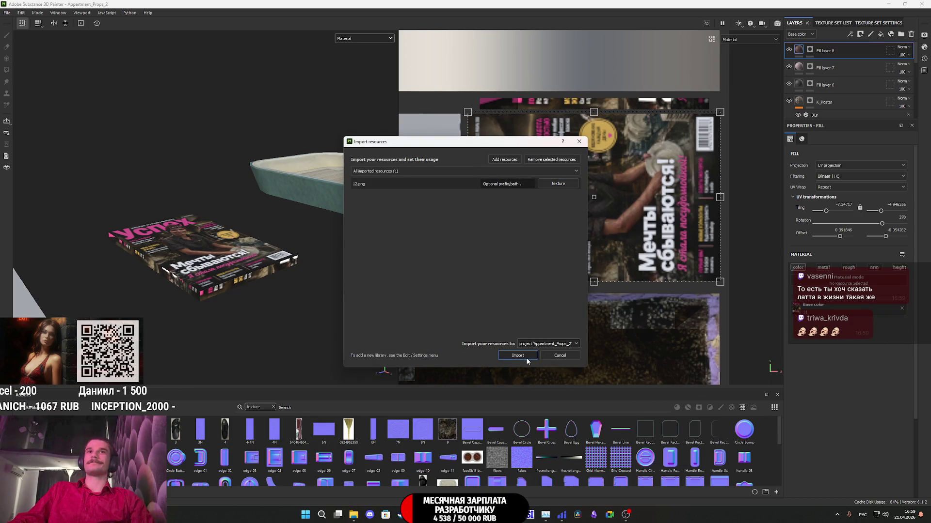
left_click(518, 355)
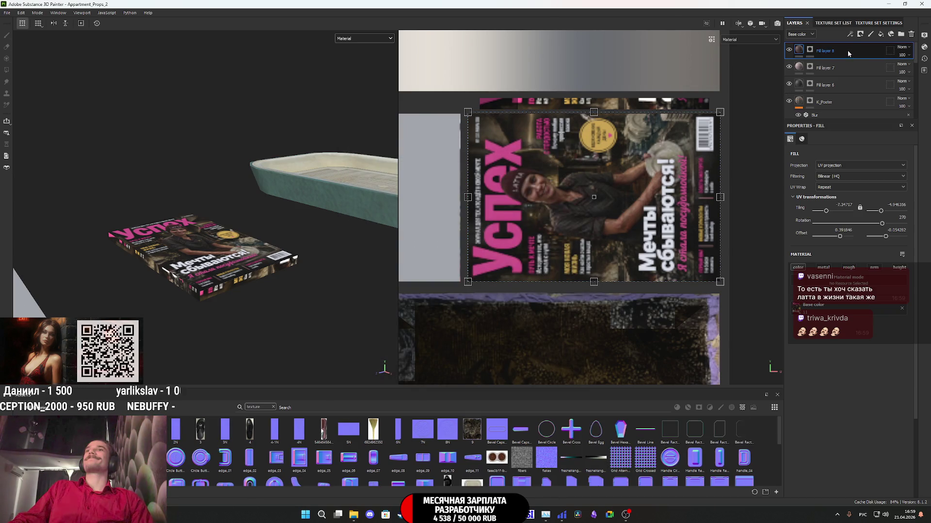
key("ctrl+d")
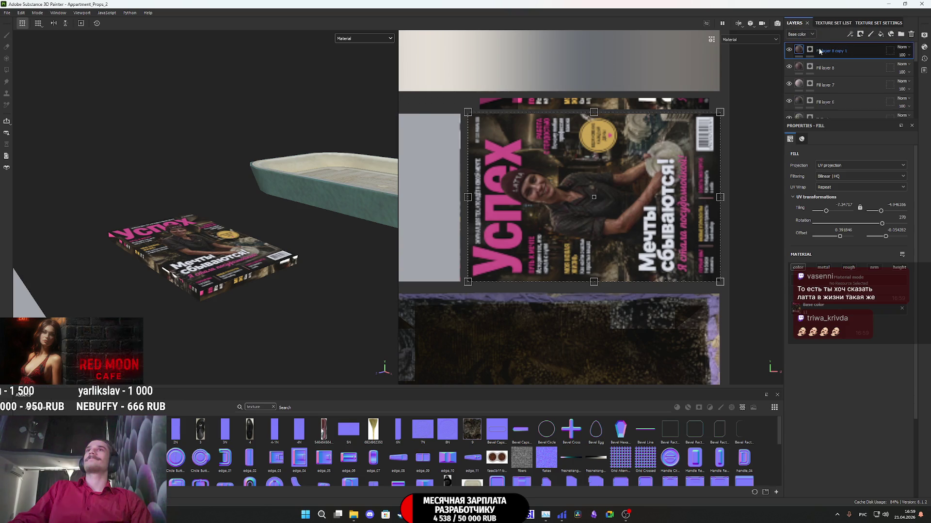
left_click(809, 50)
right_click(811, 50)
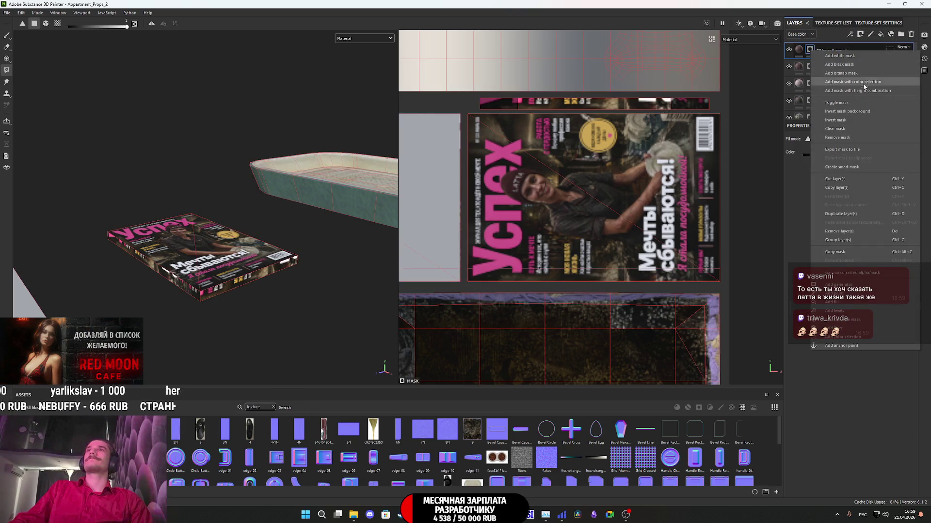
left_click(844, 137)
scroll(539, 184, "down", 3)
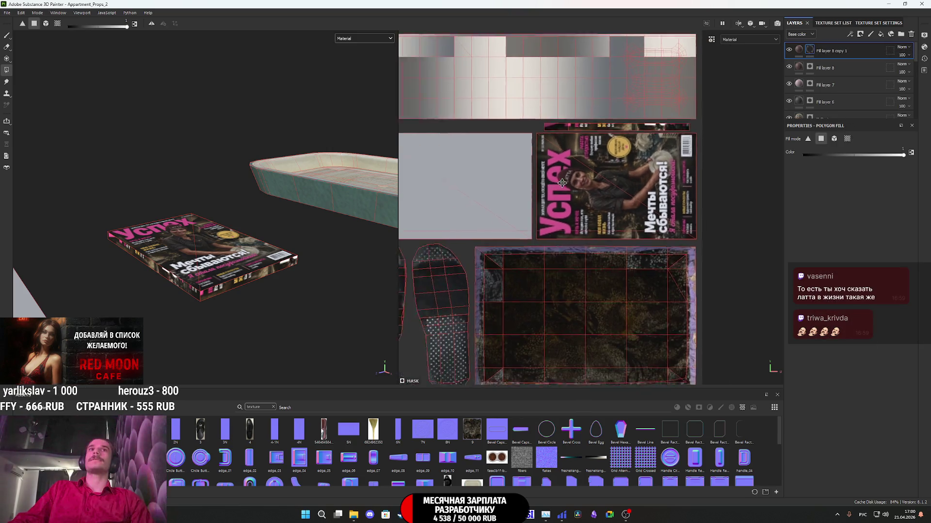
middle_click_drag(540, 184, 683, 201)
left_click(631, 232)
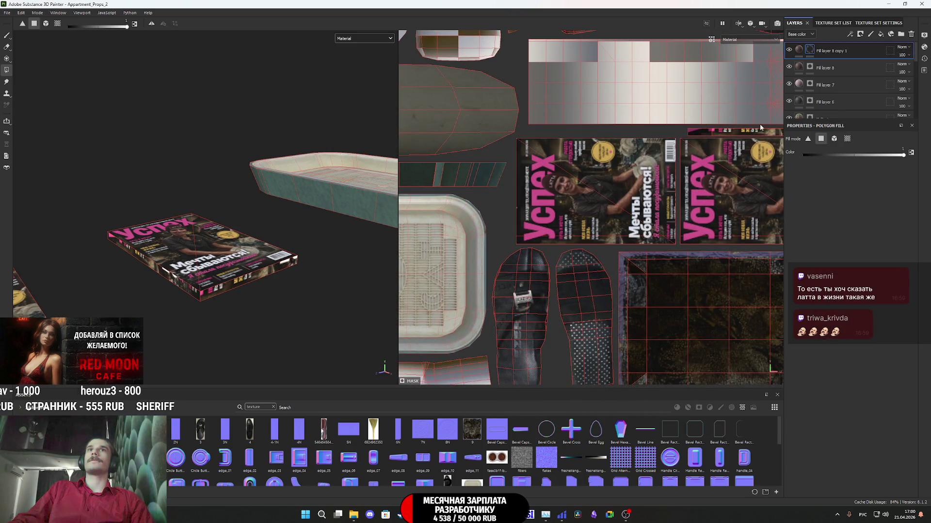
left_click(798, 50)
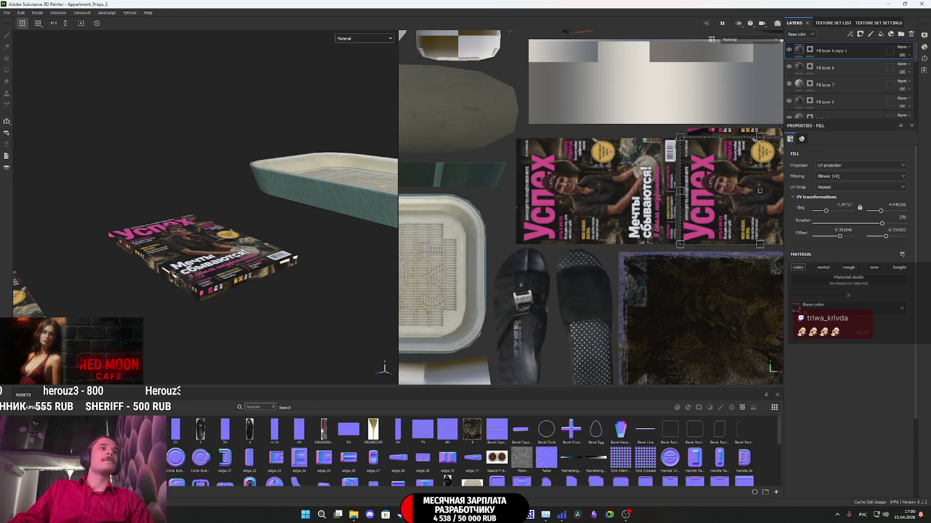
mouse_move(689, 226)
left_mouse_down()
mouse_move(718, 228)
mouse_move(569, 225)
left_mouse_up()
scroll(492, 249, "up", 8)
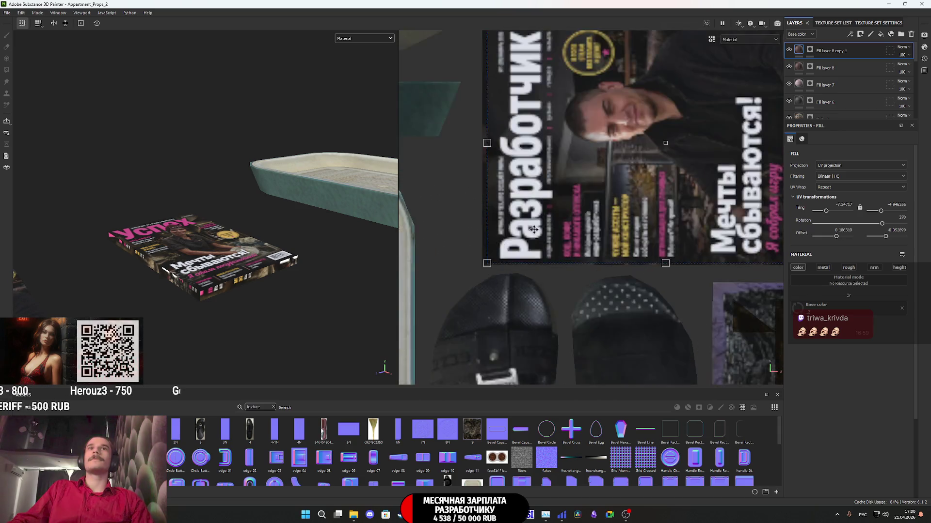
left_click_drag(492, 249, 484, 266)
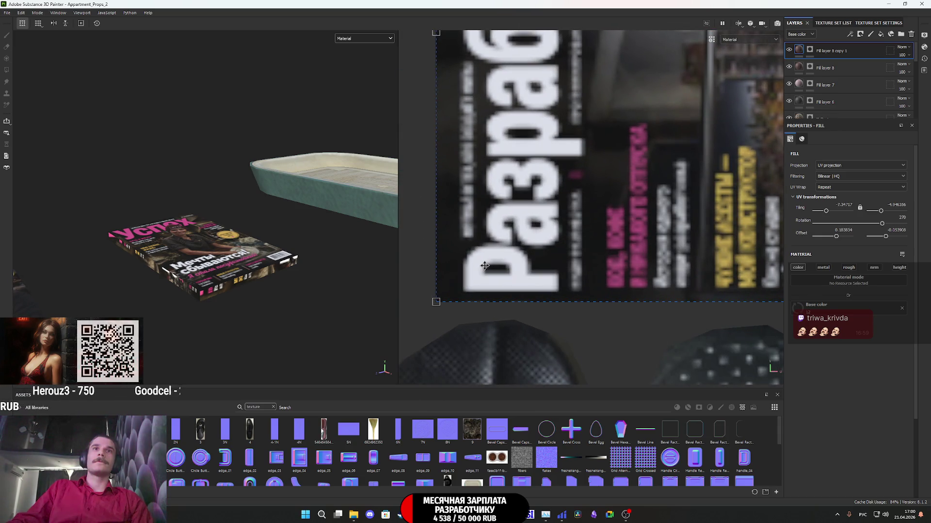
scroll(487, 264, "down", 8)
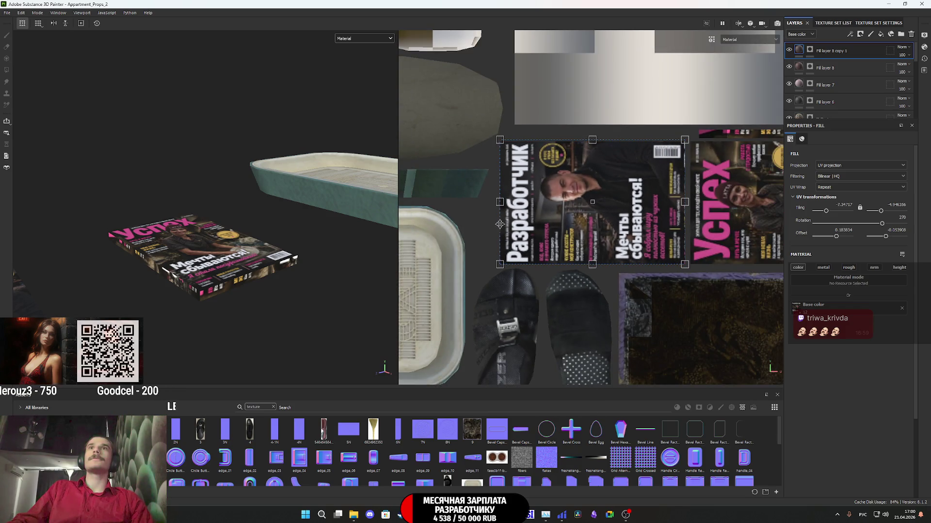
mouse_move(211, 235)
left_mouse_down("alt")
mouse_move(251, 248)
mouse_move(234, 271)
left_mouse_up("alt")
scroll(223, 275, "up", 3)
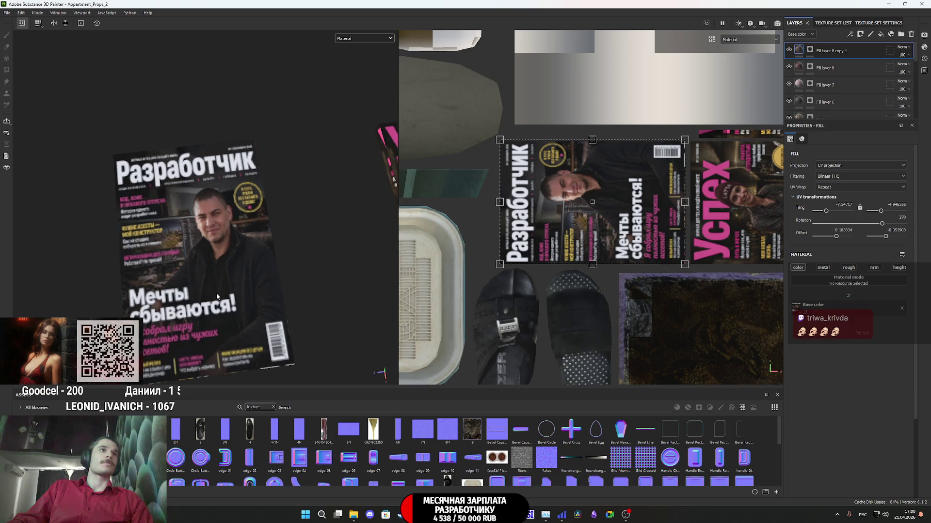
mouse_move(222, 278)
left_mouse_down("alt")
mouse_move(229, 272)
mouse_move(216, 277)
left_mouse_up("alt")
scroll(230, 271, "down", 5)
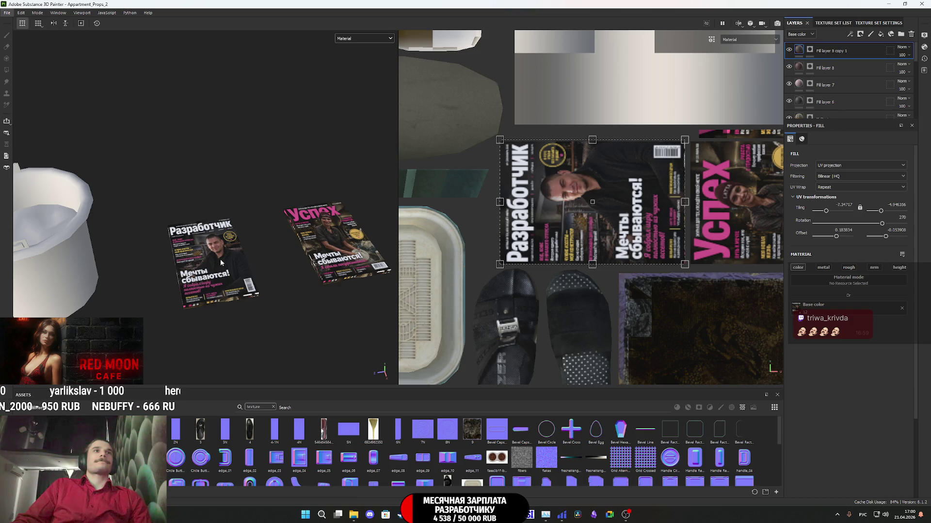
left_click_drag(220, 262, 222, 280, "alt")
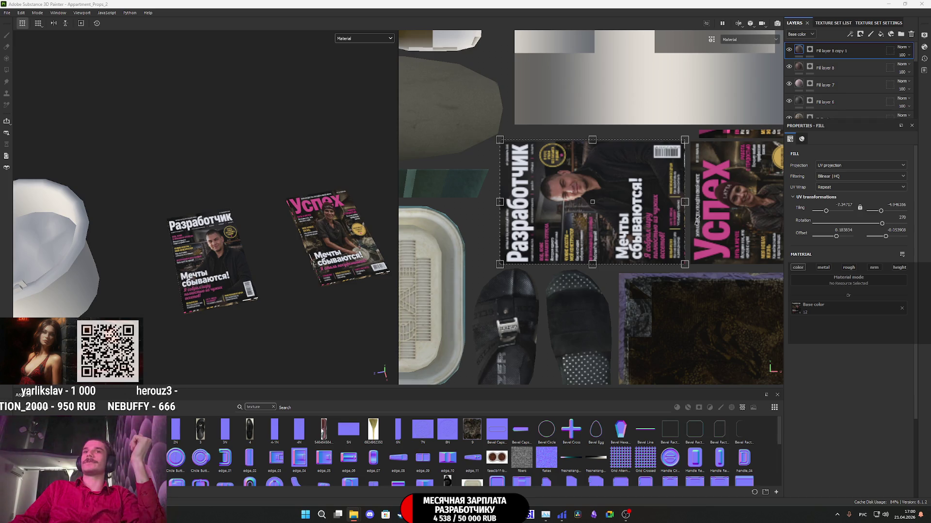
Step: Search Google Images for 'текстура страниц' and open the closed book-pages texture photo
left_click(417, 515)
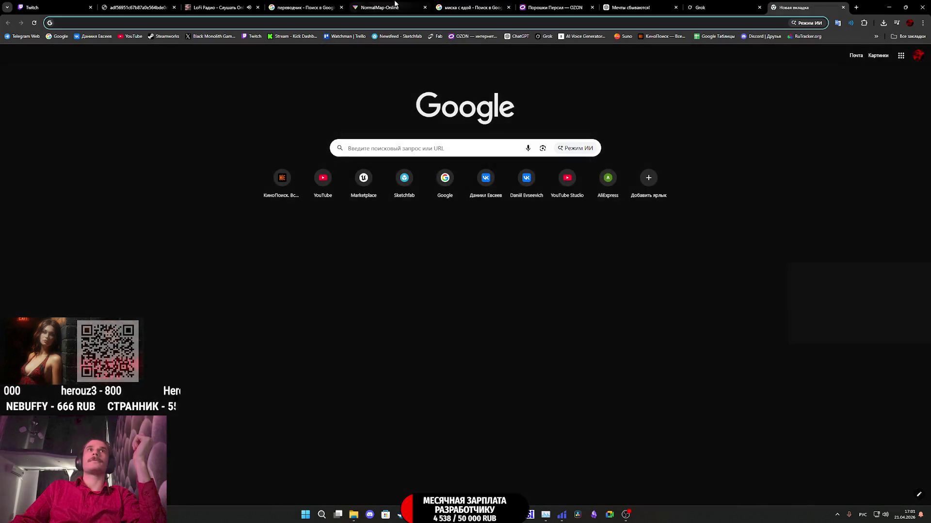
type("текс")
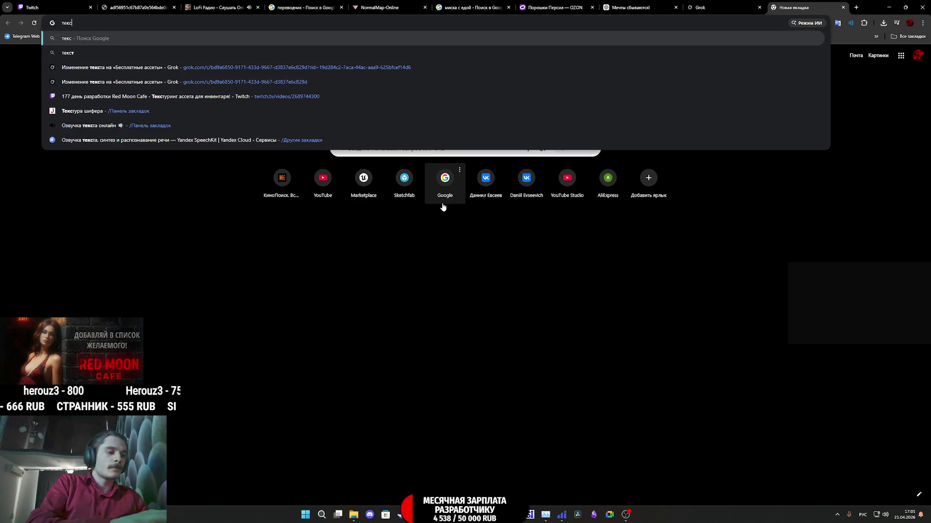
type("тура страниц")
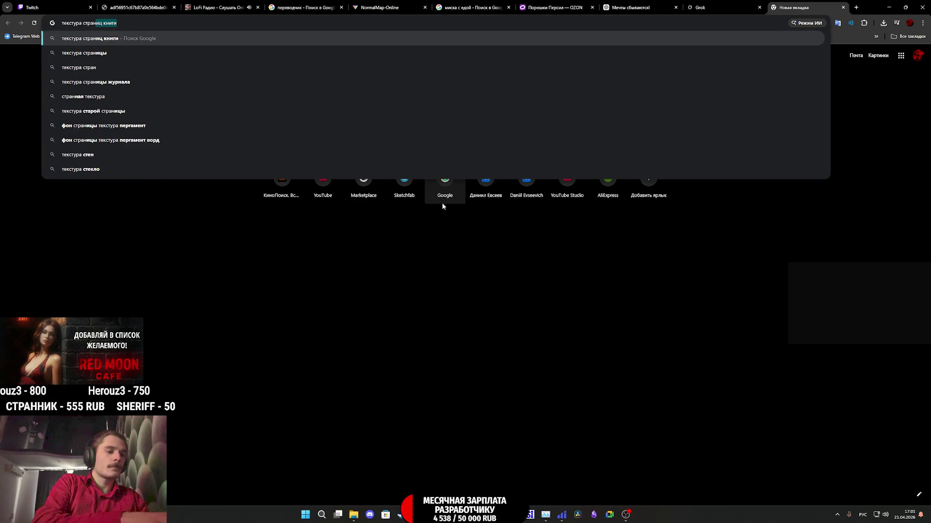
left_click(112, 53)
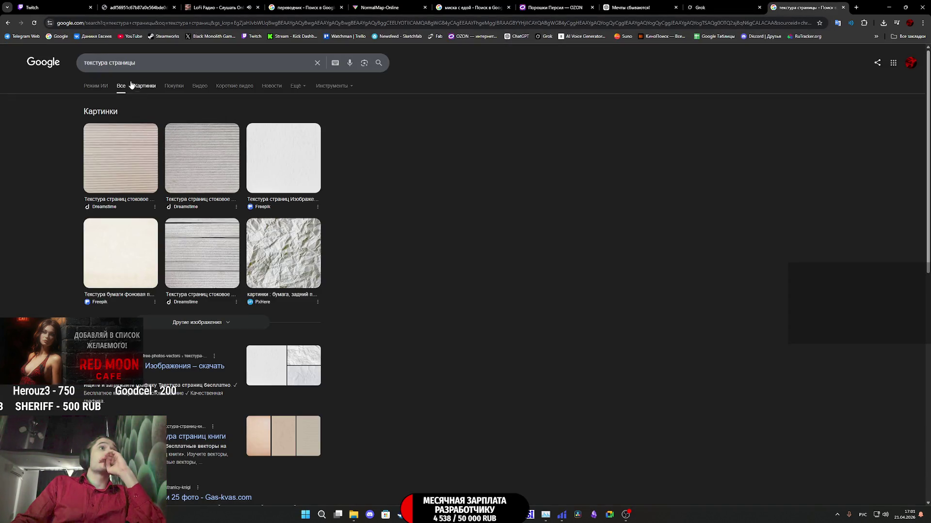
left_click(142, 86)
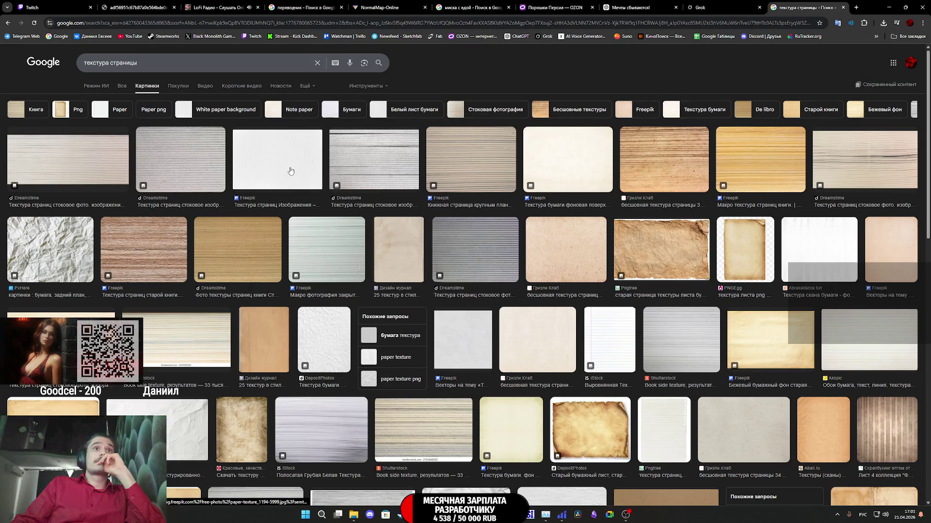
left_click(322, 245)
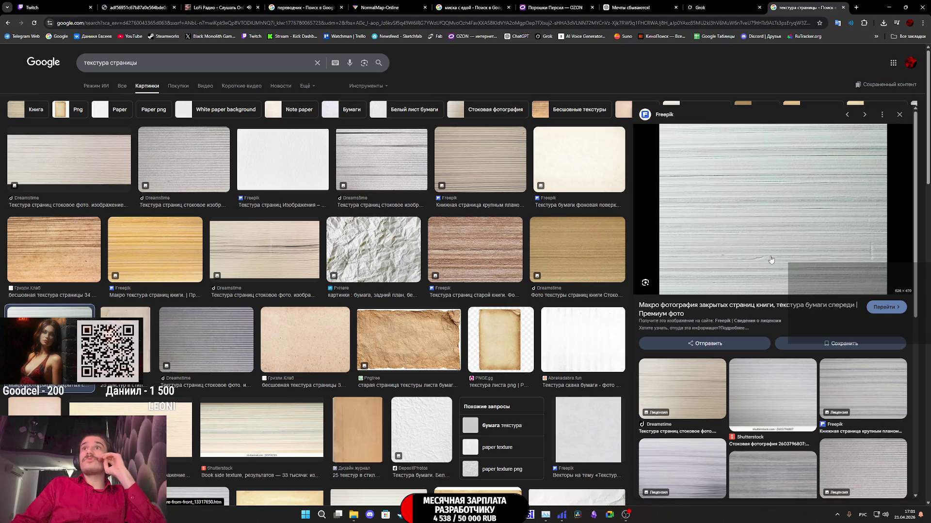
Step: Snip the book-pages photo with Win+Shift+S and return to Substance 3D Painter
right_click(769, 240)
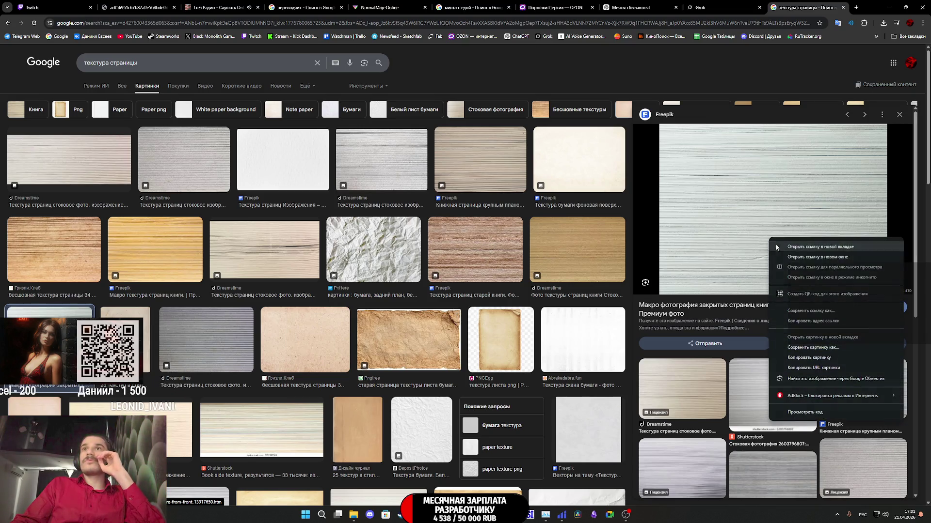
left_click(818, 348)
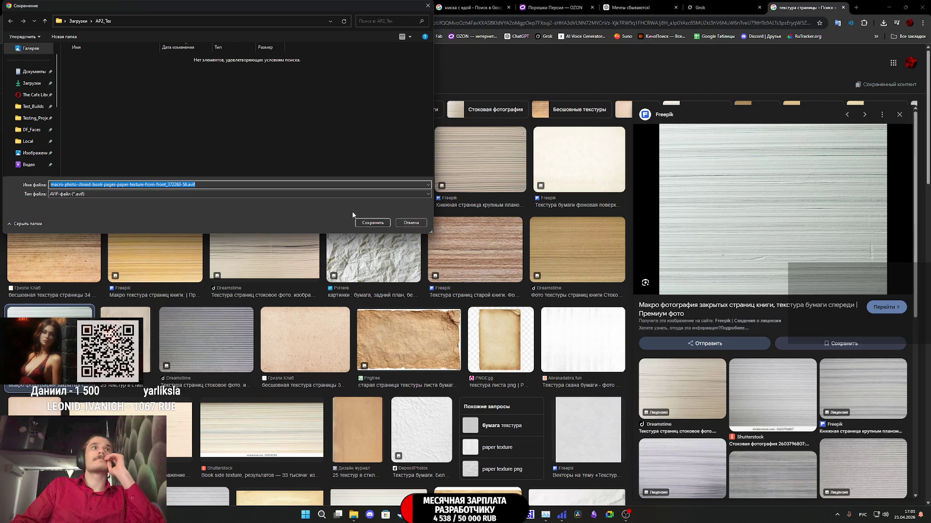
left_click(411, 223)
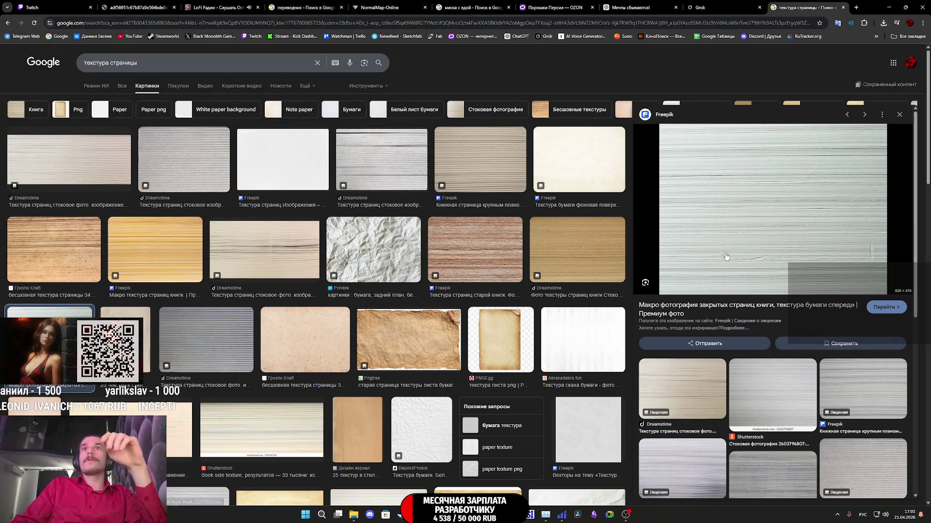
key("super+shift+s")
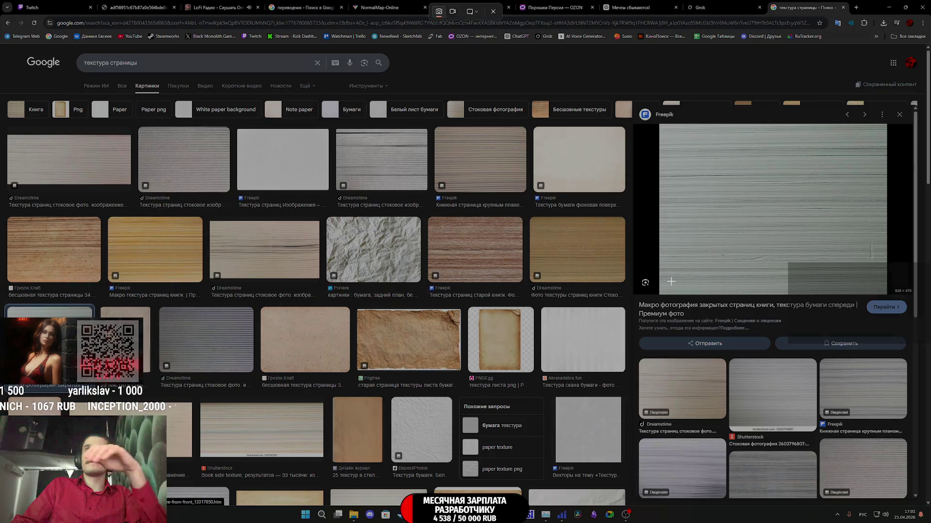
mouse_move(663, 291)
left_mouse_down()
mouse_move(800, 202)
mouse_move(883, 129)
left_mouse_up()
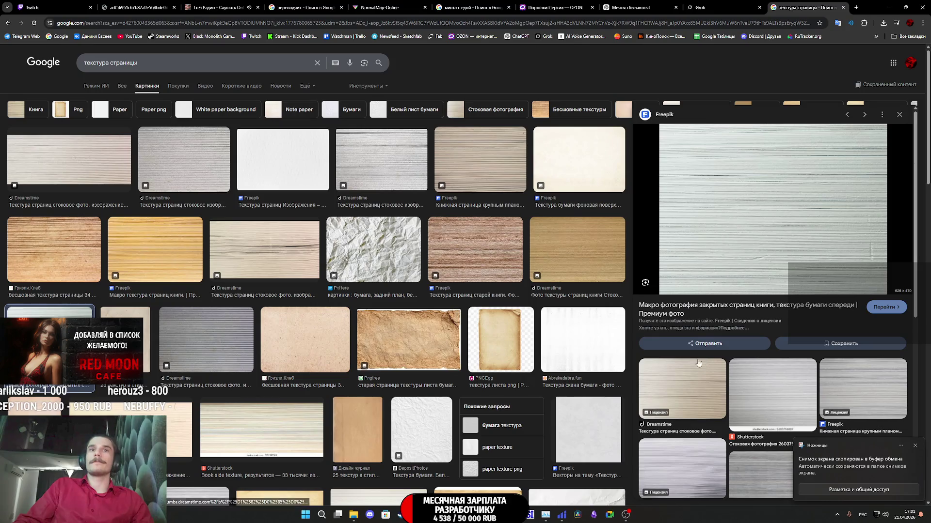
mouse_move(498, 515)
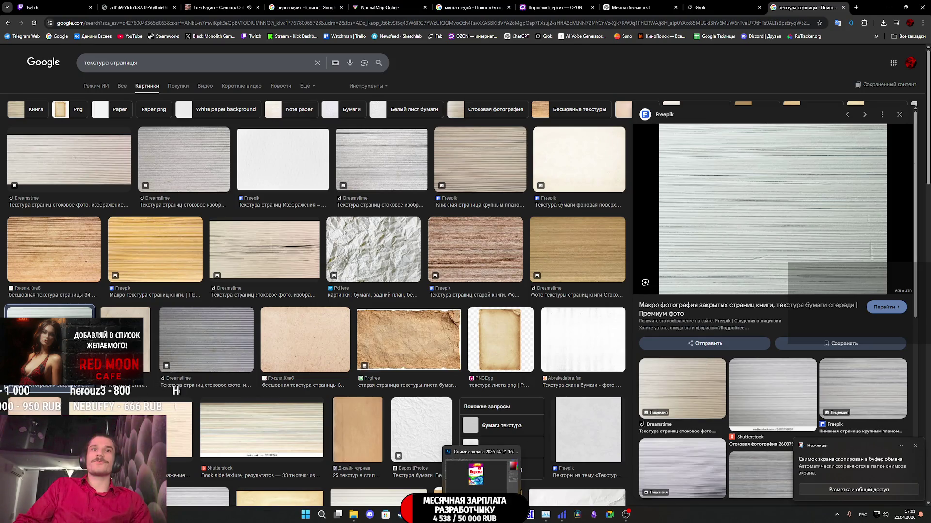
left_click(498, 515)
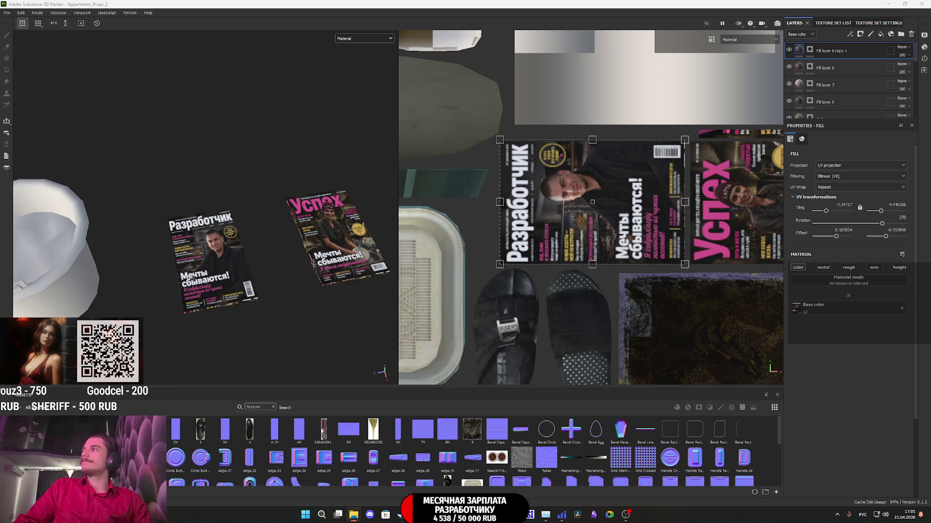
Step: Import the book-pages screenshot and add a fill layer using it as Base color, with Height off
left_click_drag(526, 441, 480, 460)
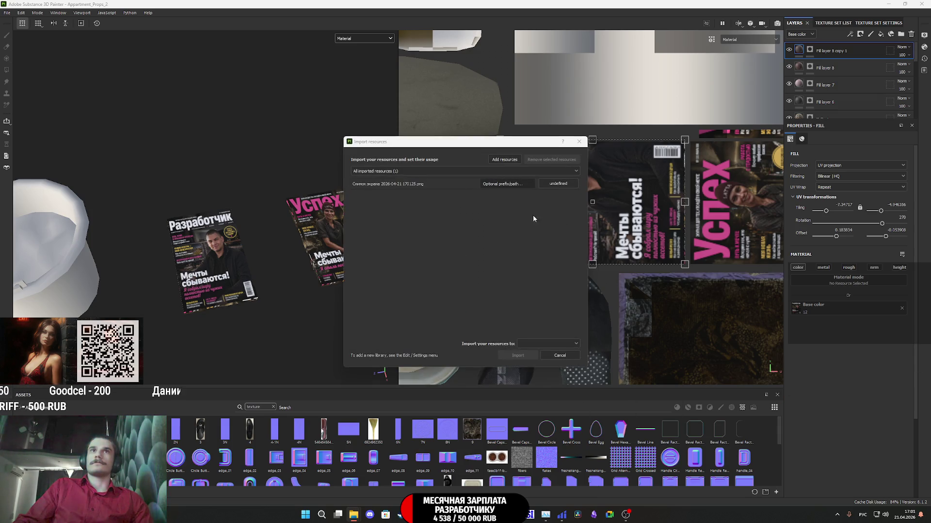
left_click(560, 342)
left_click(543, 354)
left_click(517, 356)
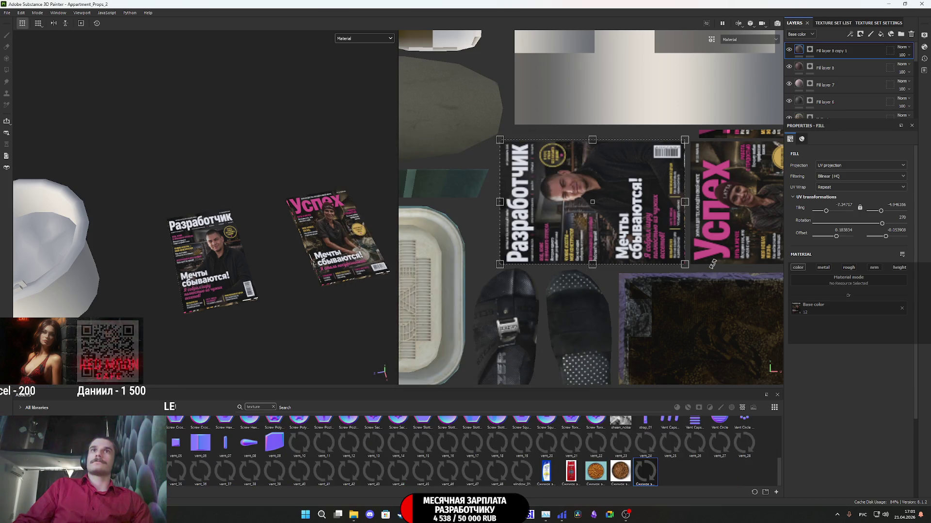
left_click(881, 35)
left_click_drag(836, 333, 846, 313)
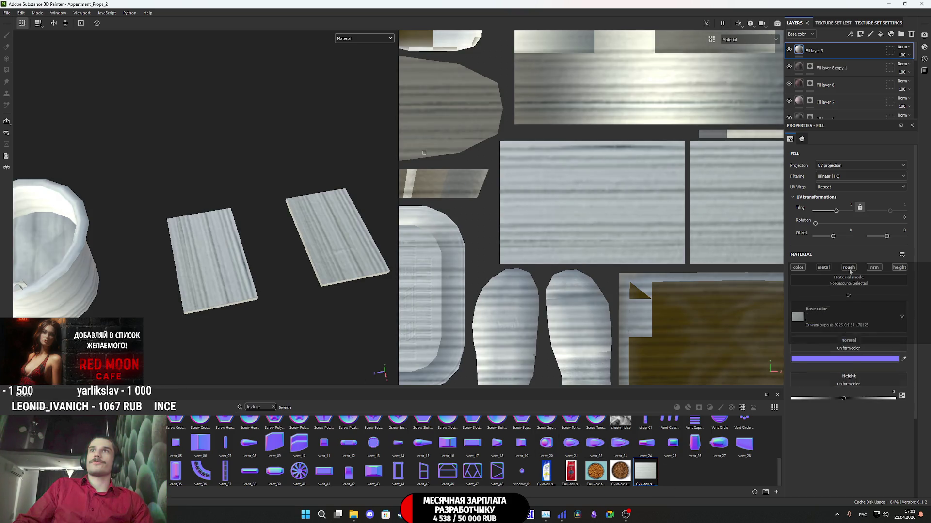
left_click(900, 268)
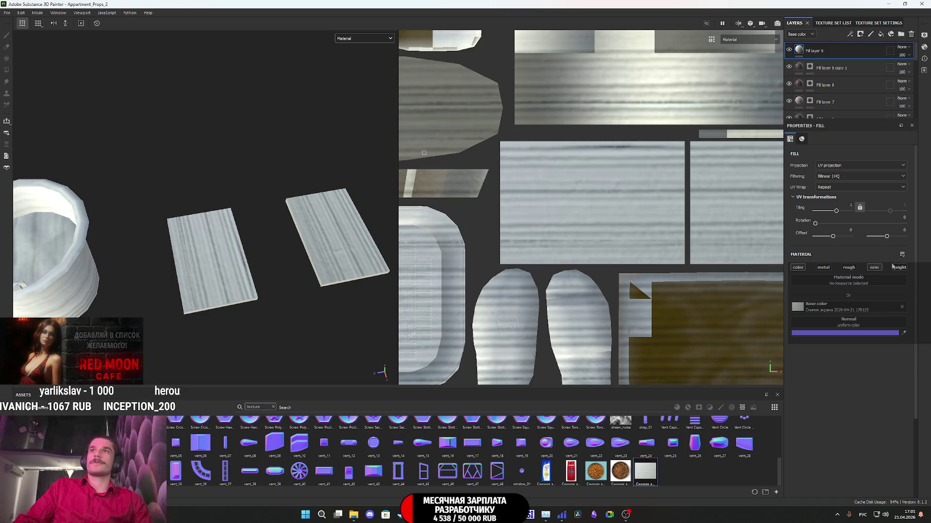
Step: Give Fill layer 9 a black mask and polygon-fill the magazine's page-edge strip
right_click(800, 49)
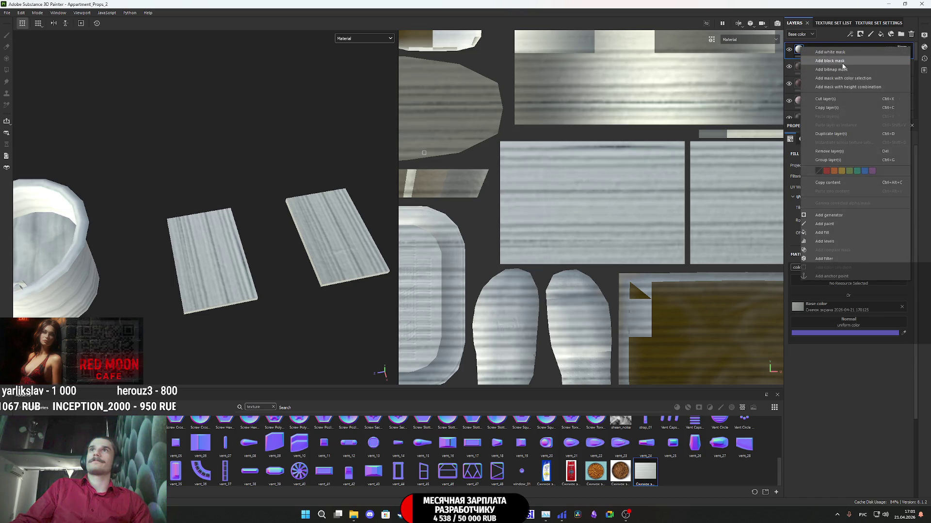
left_click(842, 61)
scroll(680, 100, "down", 2)
middle_click_drag(680, 100, 638, 139)
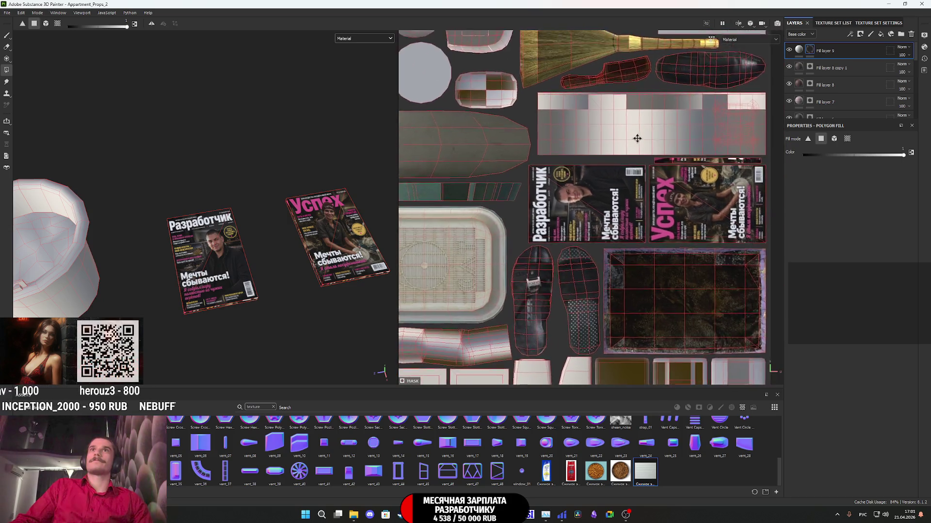
scroll(635, 191, "up", 5)
left_click(632, 186)
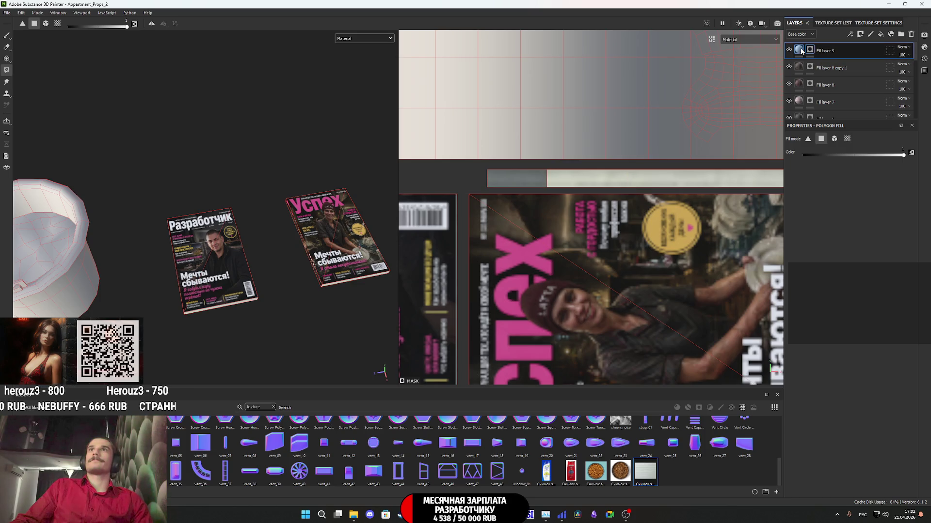
left_click(799, 49)
Step: Shrink the UV tiling so the page texture repeats densely and squashes onto the edge strip
scroll(621, 228, "down", 5)
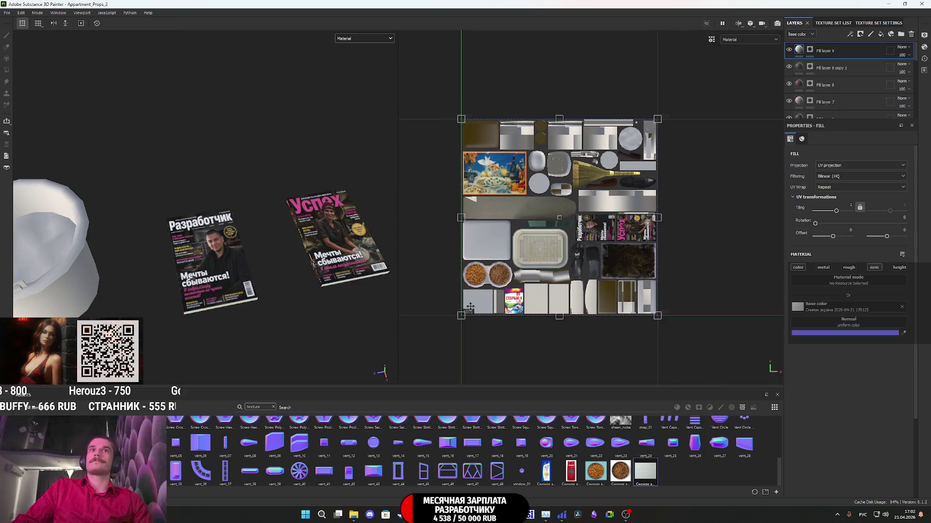
mouse_move(461, 315)
left_mouse_down()
mouse_move(609, 167)
mouse_move(657, 189)
left_mouse_up()
scroll(678, 199, "up", 5)
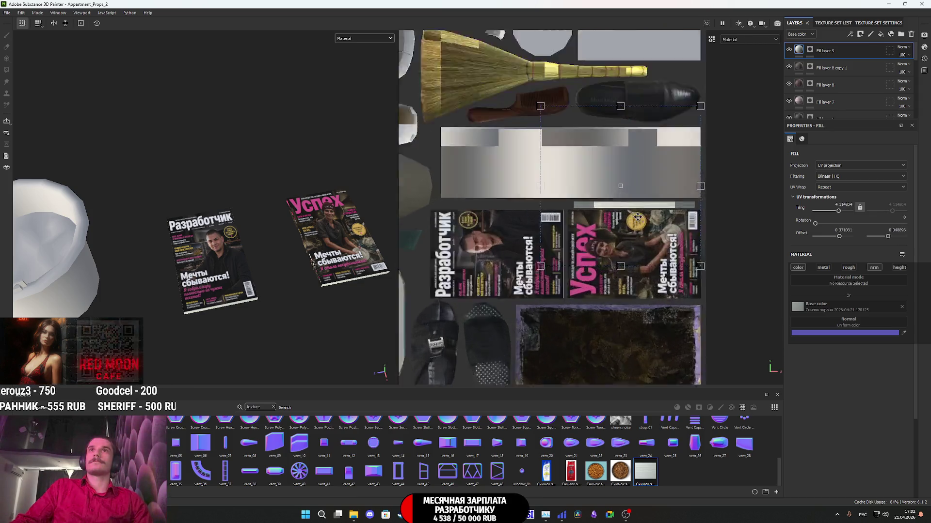
mouse_move(747, 157)
left_mouse_down()
mouse_move(648, 194)
mouse_move(679, 211)
mouse_move(742, 193)
left_mouse_up()
left_click_drag(614, 317, 623, 203)
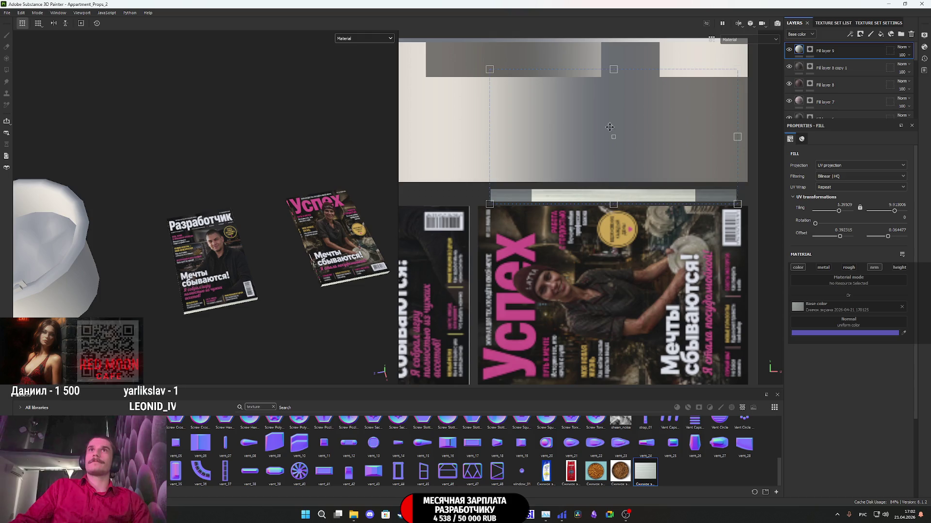
left_click_drag(613, 69, 612, 181)
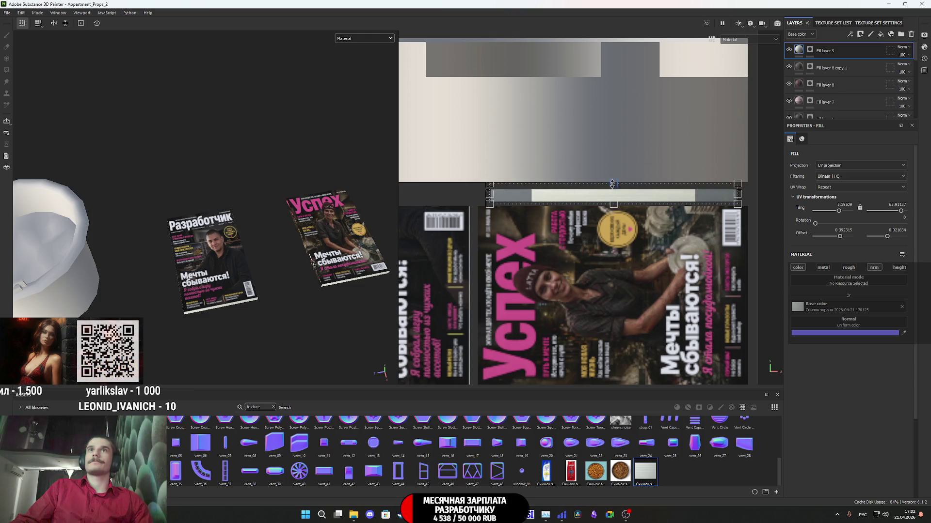
right_click_drag(198, 255, 232, 330, "alt")
mouse_move(233, 329)
left_mouse_down("alt")
mouse_move(166, 202)
mouse_move(362, 50)
left_mouse_up("alt")
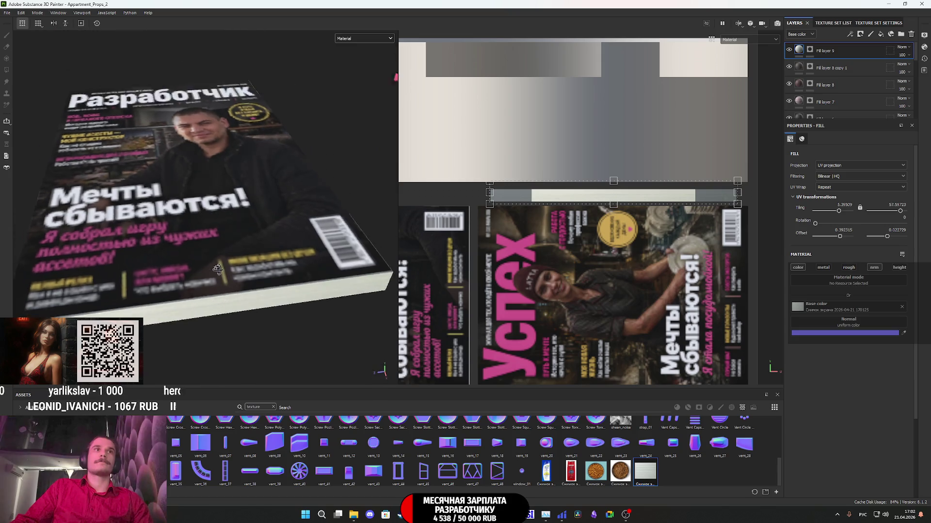
left_click(365, 39)
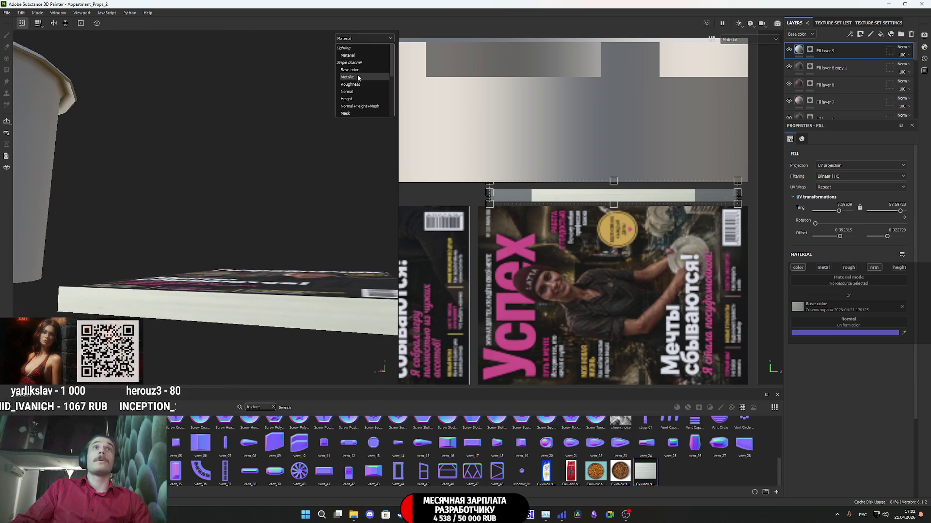
Step: In Base color view, loosen the page texture's vertical tiling to about 12.19 and nudge it down
left_click(357, 68)
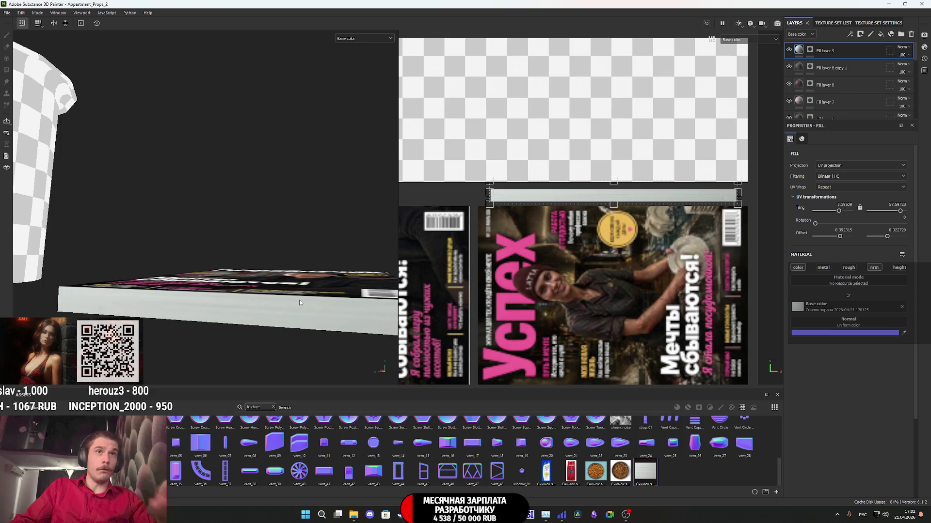
left_click_drag(303, 313, 288, 259, "alt")
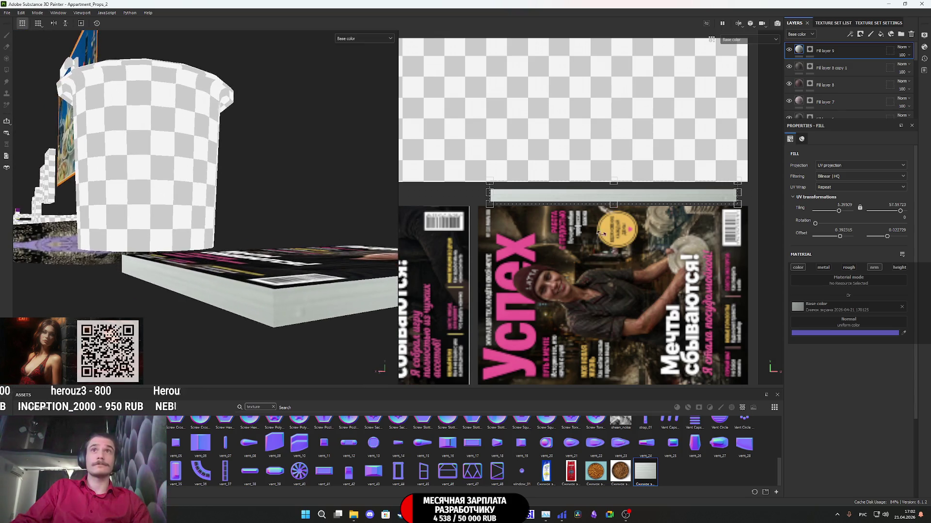
scroll(614, 198, "down", 3)
scroll(614, 198, "up", 5)
left_click_drag(613, 189, 613, 17)
left_click_drag(611, 209, 610, 238)
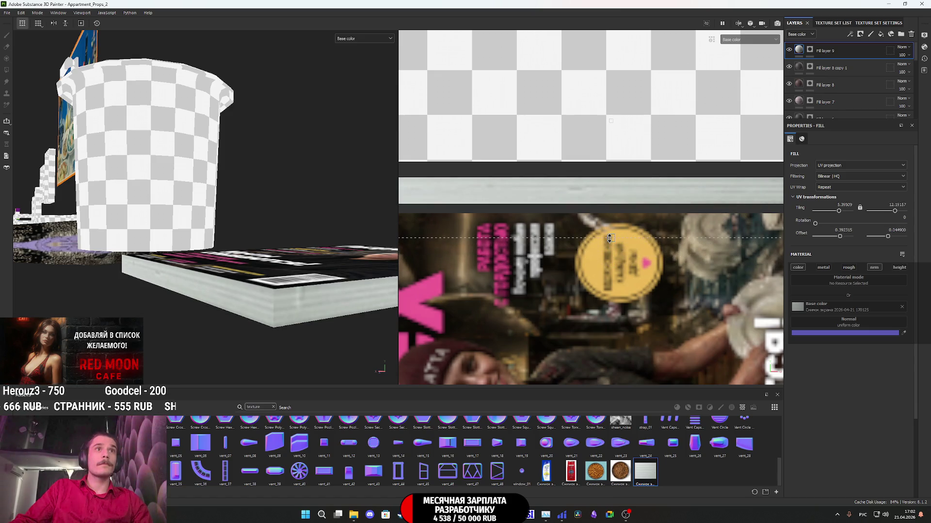
mouse_move(619, 155)
left_mouse_down()
mouse_move(615, 191)
mouse_move(606, 191)
mouse_move(618, 191)
left_mouse_up()
scroll(623, 190, "down", 3)
mouse_move(252, 272)
left_mouse_down("alt")
mouse_move(256, 303)
mouse_move(112, 276)
mouse_move(267, 312)
mouse_move(321, 299)
mouse_move(183, 233)
mouse_move(403, 193)
left_mouse_up("alt")
Step: Switch the viewport back to Material and frame the magazines and cup
left_click(747, 40)
left_click(748, 71)
mouse_move(233, 271)
left_mouse_down("alt")
mouse_move(253, 297)
mouse_move(232, 276)
mouse_move(151, 293)
left_mouse_up("alt")
scroll(238, 280, "down", 5)
middle_click_drag(152, 293, 177, 289, "alt")
mouse_move(177, 289)
left_mouse_down("alt")
mouse_move(247, 272)
mouse_move(208, 273)
left_mouse_up("alt")
scroll(248, 271, "down", 5)
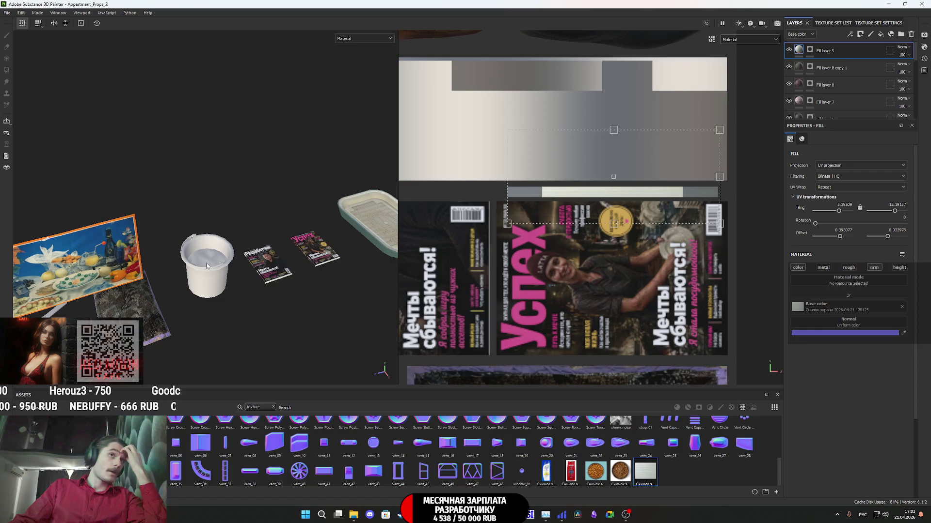
scroll(608, 263, "down", 2)
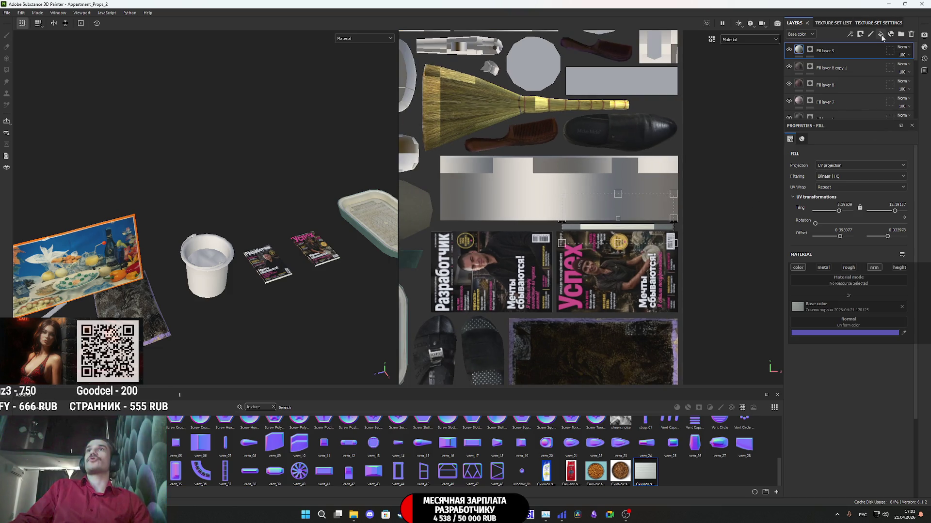
Step: Move the magazine fill layers, including Fill layers 8 and 9, into Folder 1 and rename it Журналы
scroll(861, 68, "down", 1)
left_click(860, 70)
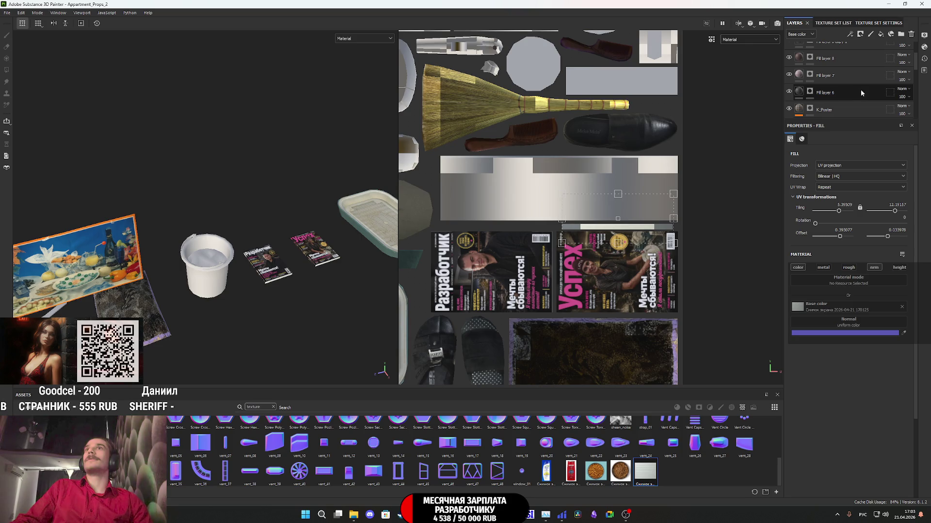
scroll(865, 92, "up", 3)
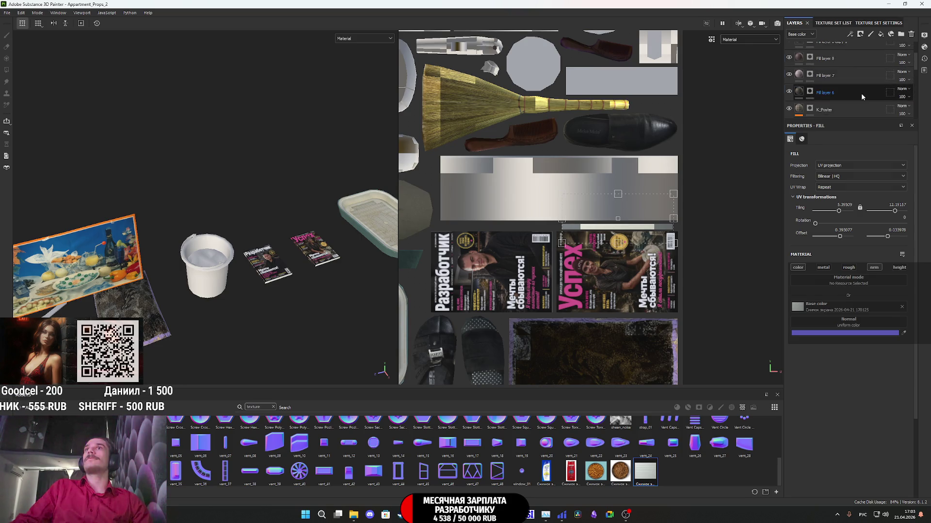
left_click(860, 94, "shift")
mouse_move(861, 93)
left_mouse_down()
mouse_move(841, 42)
mouse_move(807, 54)
left_mouse_up()
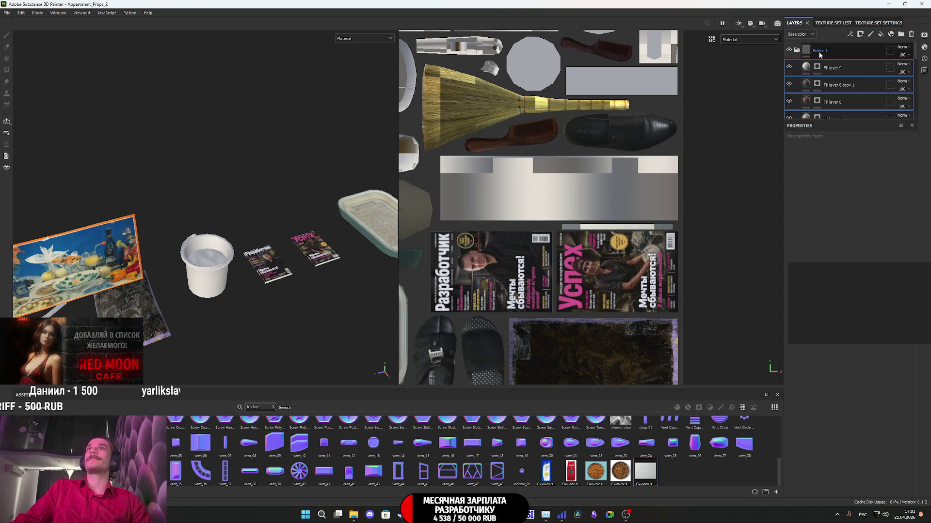
double_click(820, 54)
type("Журналы")
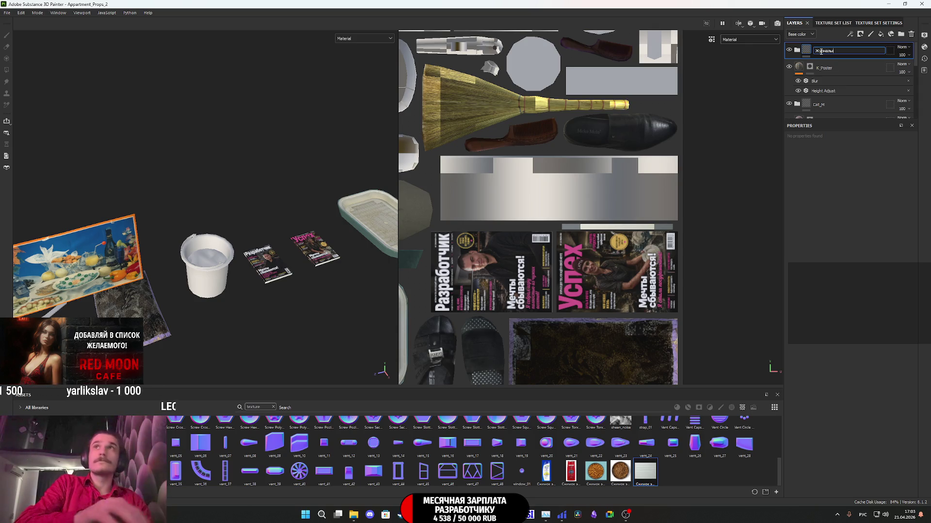
key("Return")
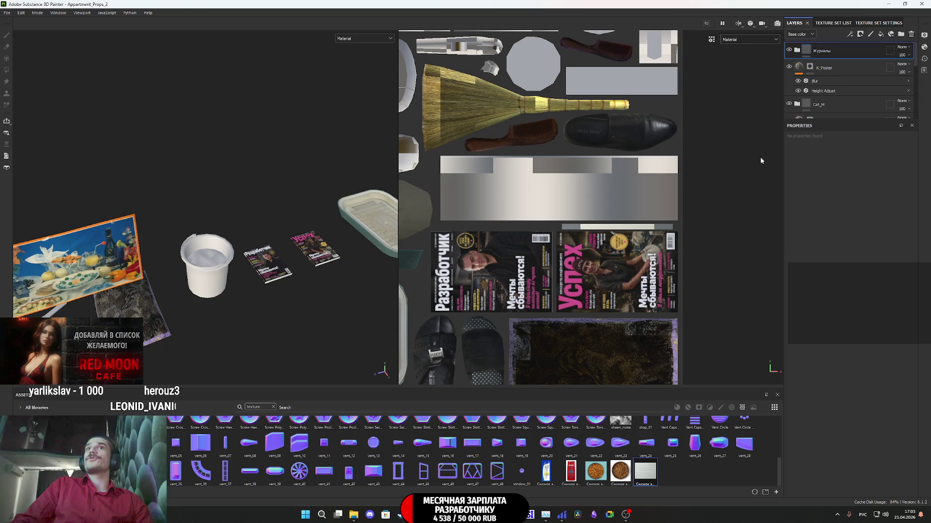
scroll(607, 218, "down", 5)
scroll(577, 240, "up", 3)
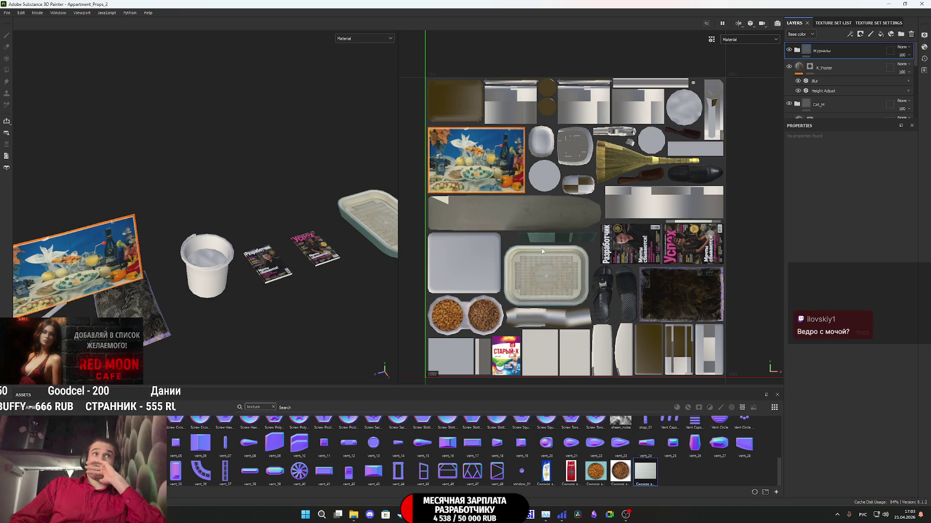
scroll(211, 264, "up", 3)
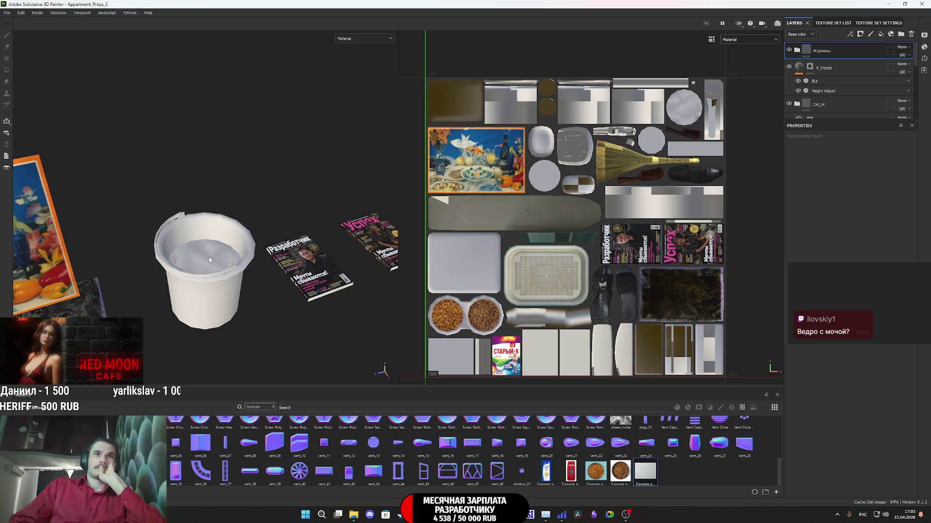
scroll(209, 263, "down", 3)
scroll(212, 266, "down", 2)
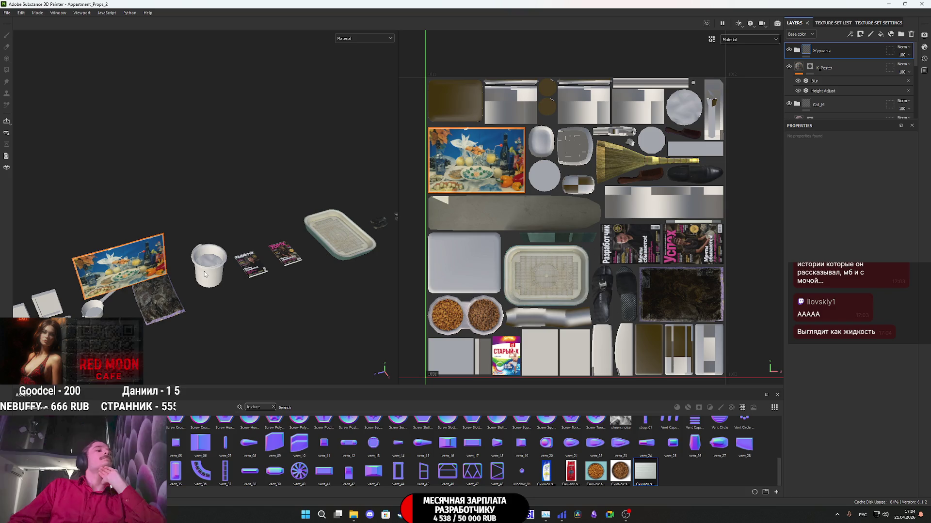
scroll(205, 274, "down", 2)
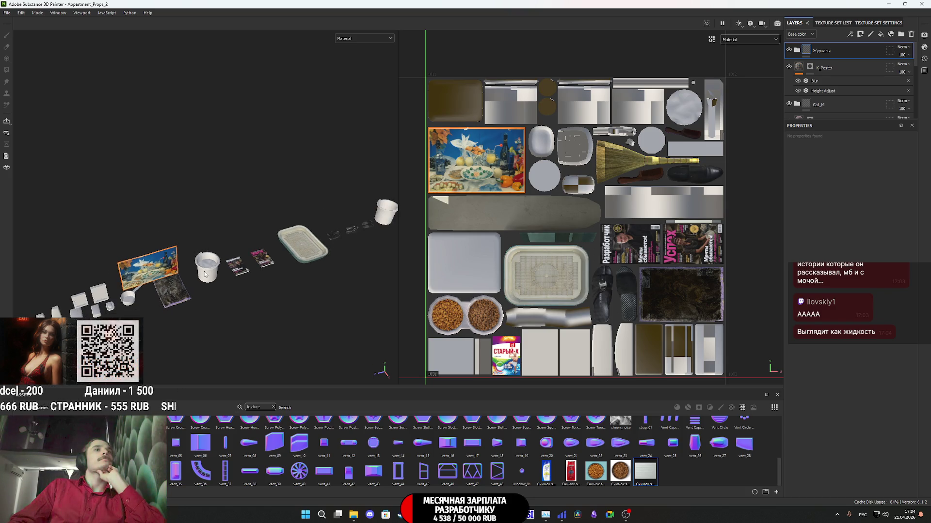
scroll(205, 275, "down", 2)
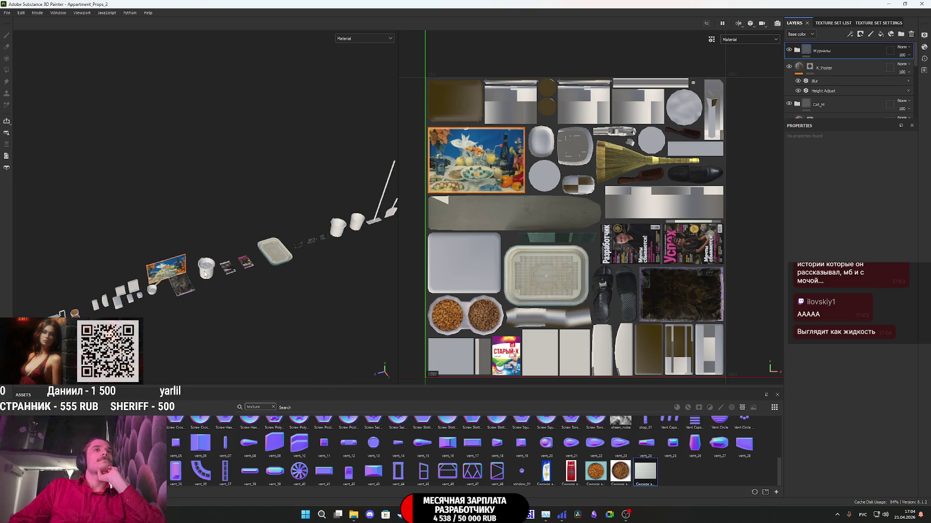
scroll(204, 274, "up", 2)
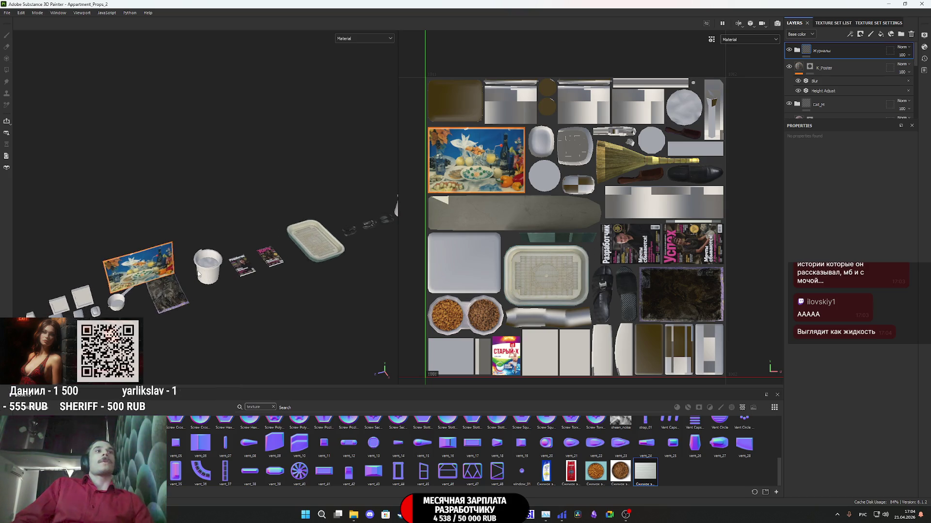
middle_click_drag(163, 306, 258, 297)
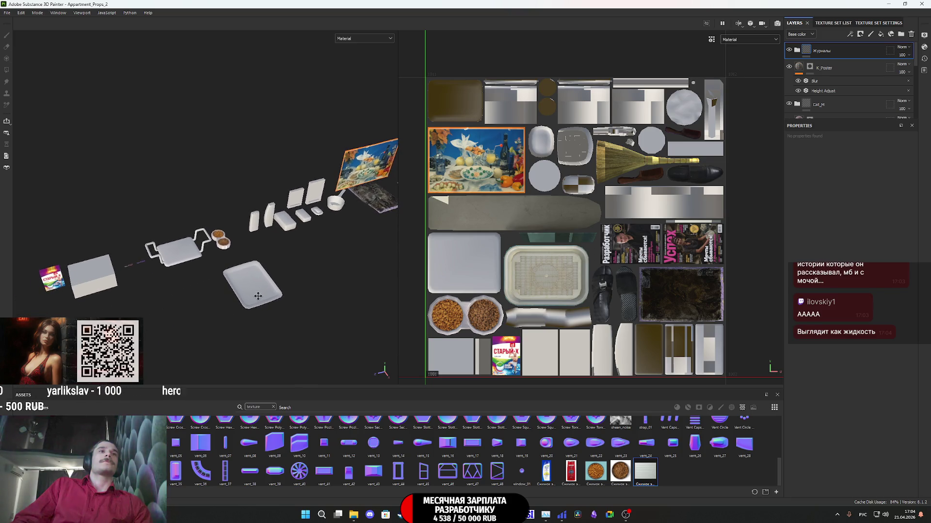
mouse_move(354, 516)
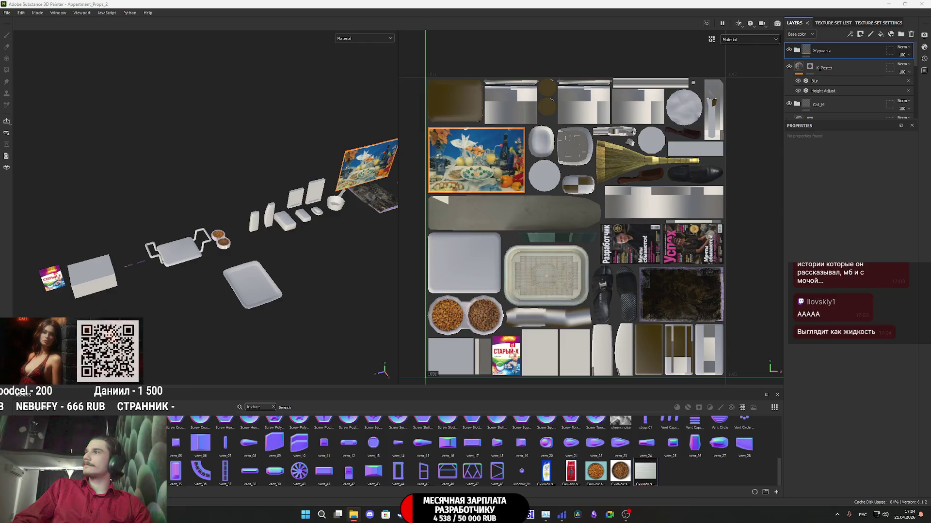
Step: Browse the Telegram Desktop photos and preview the kitchen photo IMG_1131 twice
key("alt+Tab")
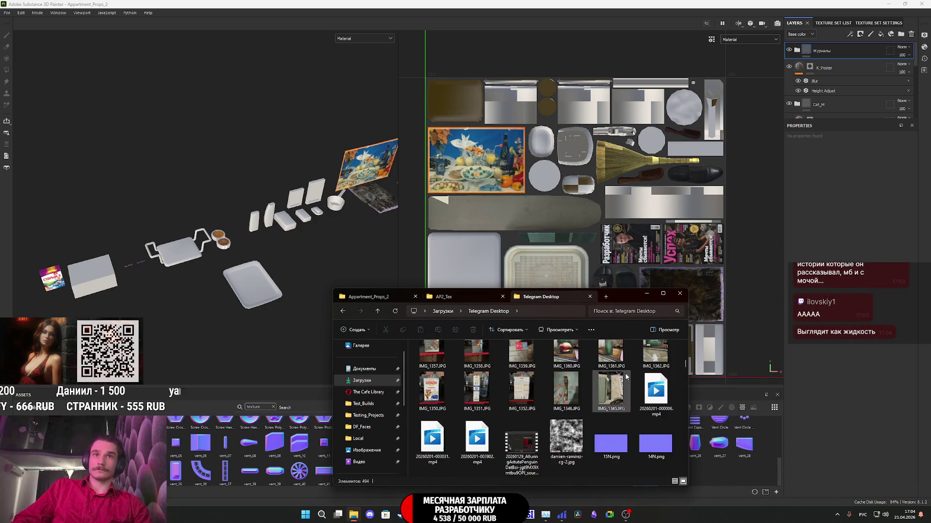
scroll(577, 415, "down", 10)
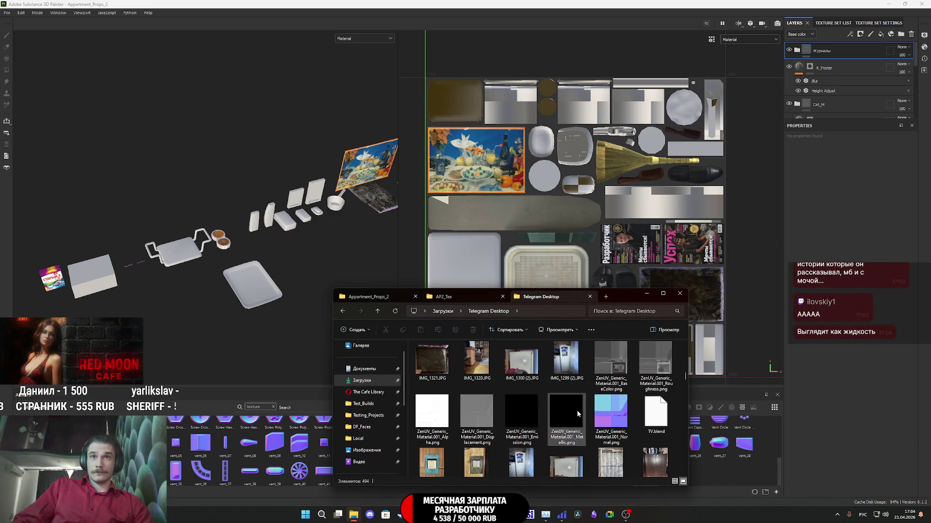
scroll(579, 410, "down", 2)
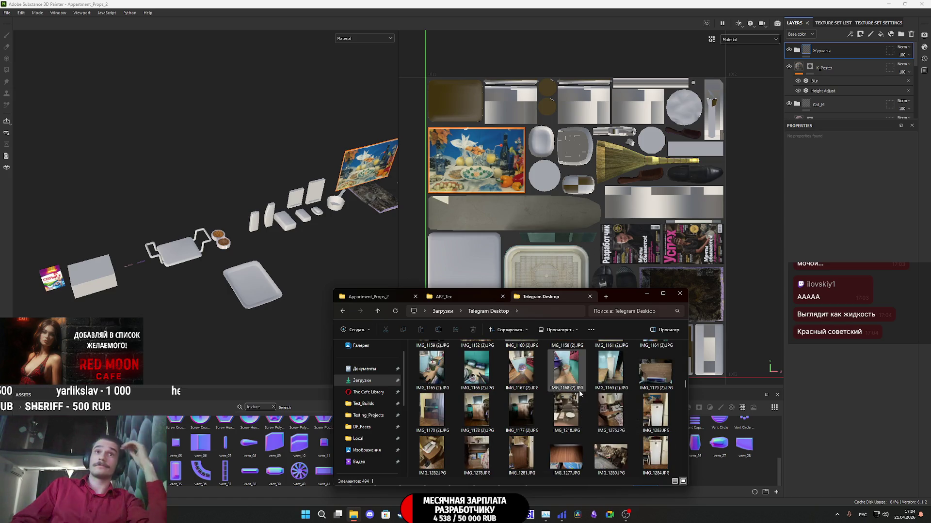
scroll(578, 388, "up", 4)
scroll(578, 387, "up", 2)
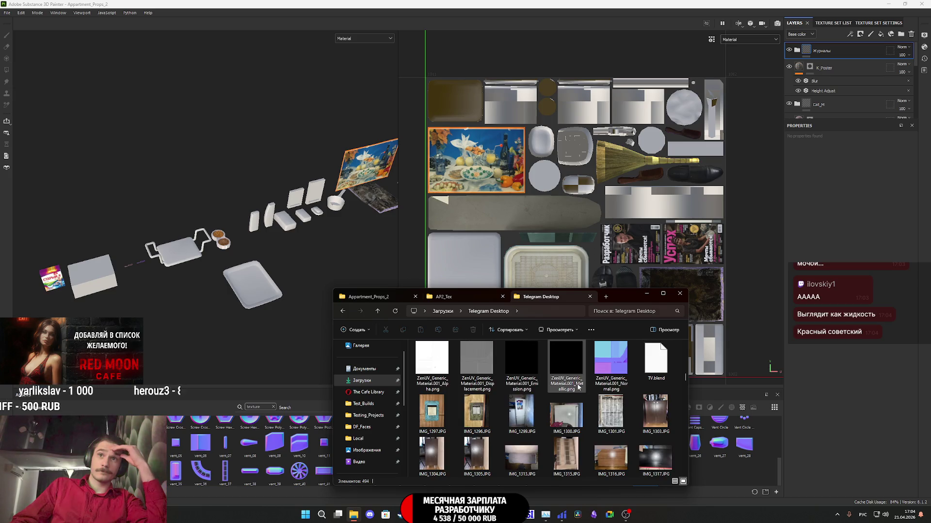
scroll(578, 388, "down", 2)
scroll(578, 387, "down", 5)
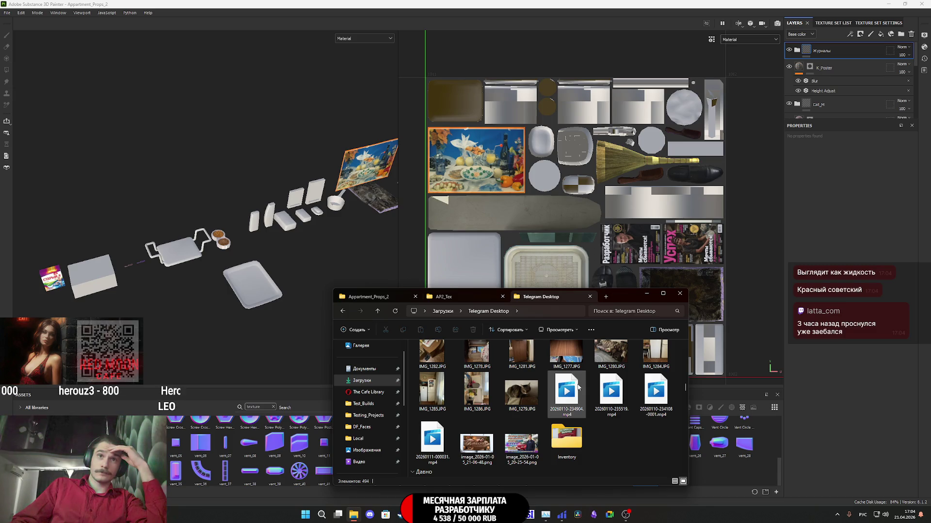
scroll(577, 386, "down", 3)
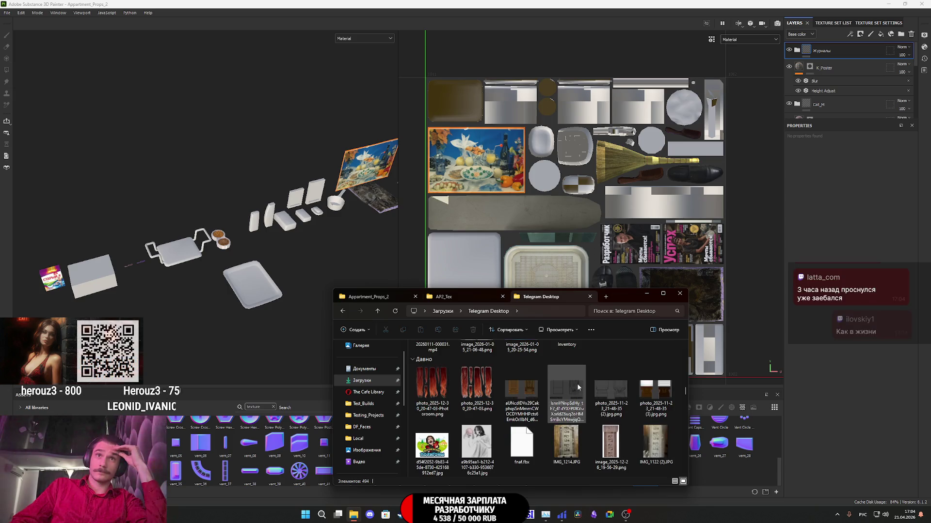
scroll(578, 386, "down", 1)
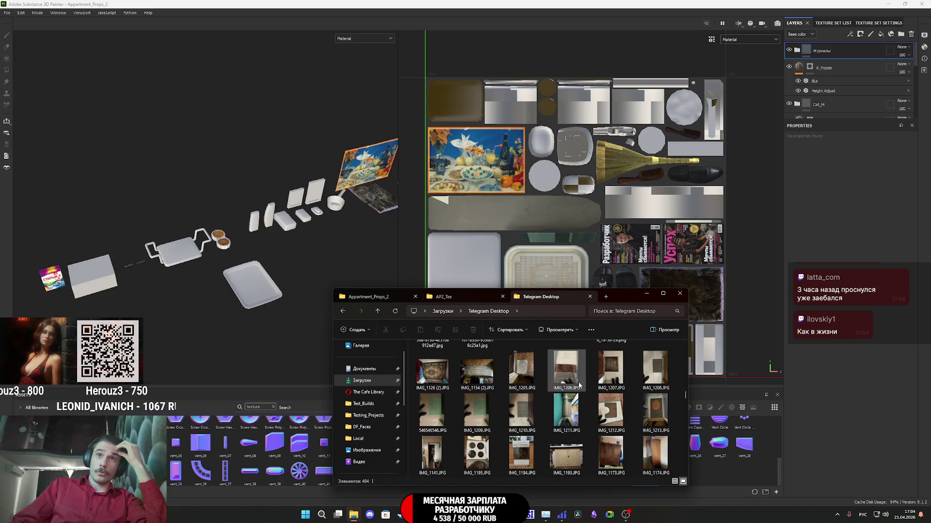
scroll(579, 385, "down", 3)
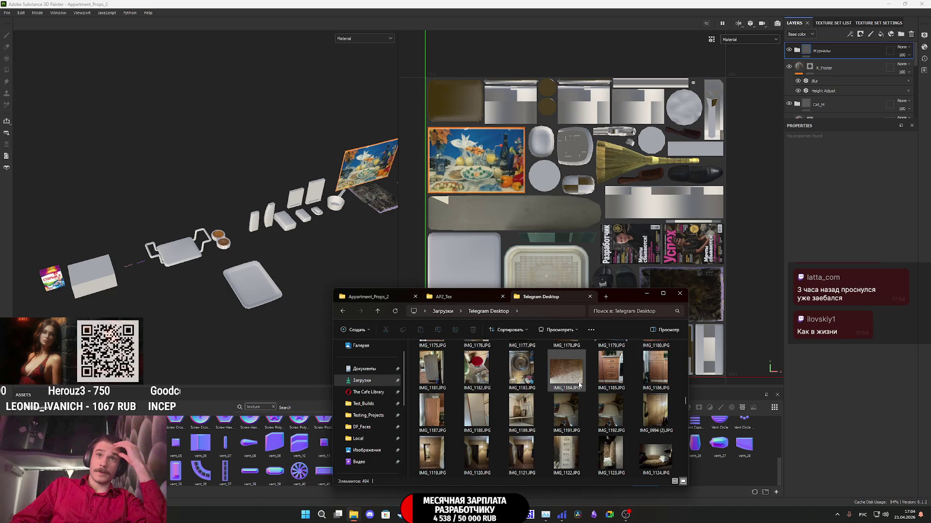
scroll(578, 386, "up", 2)
scroll(579, 385, "up", 3)
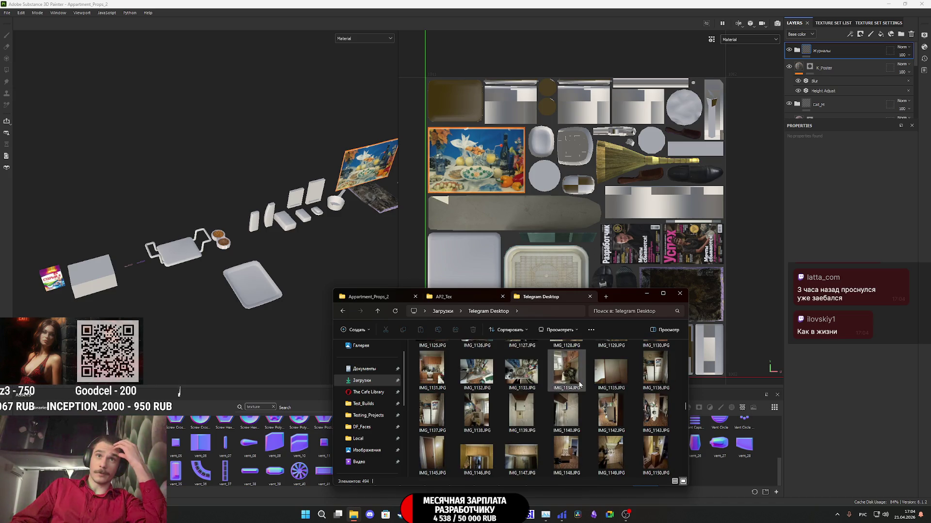
double_click(441, 372)
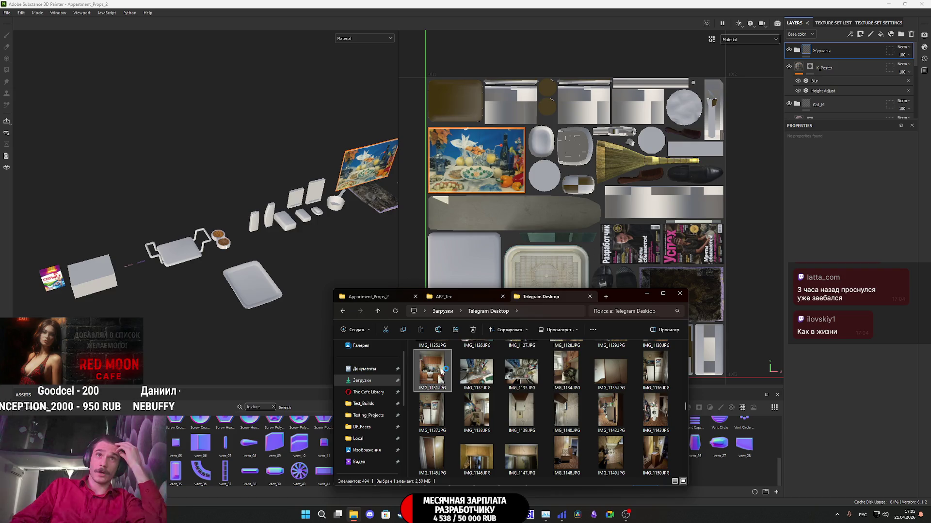
scroll(458, 259, "up", 5)
scroll(458, 259, "up", 3)
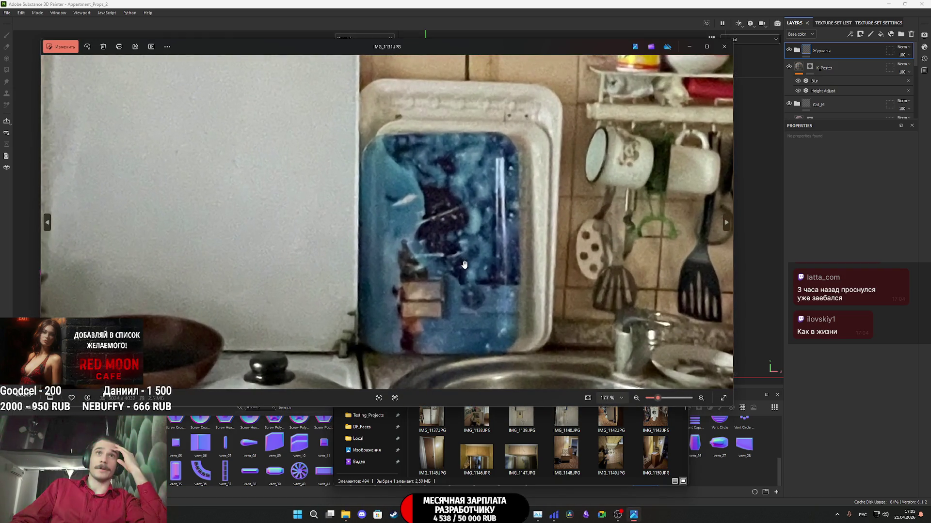
scroll(464, 265, "down", 2)
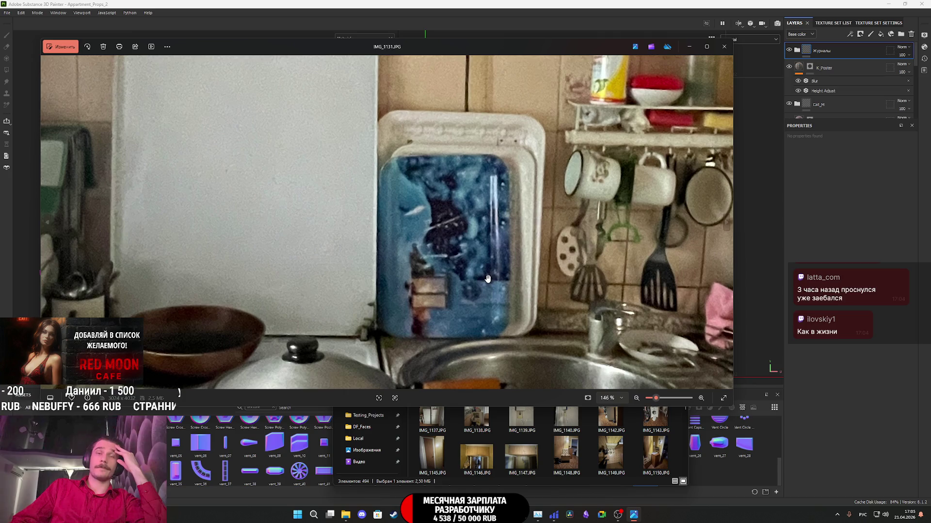
left_click(724, 46)
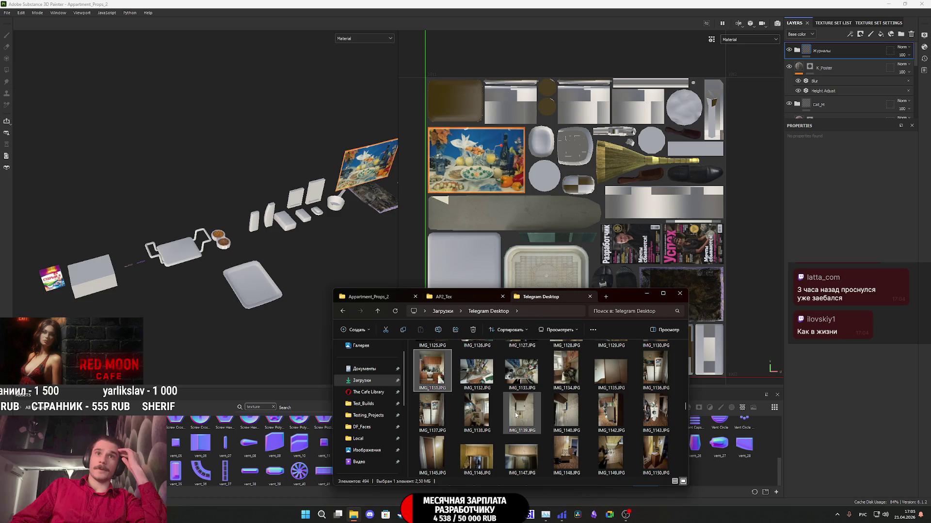
double_click(442, 372)
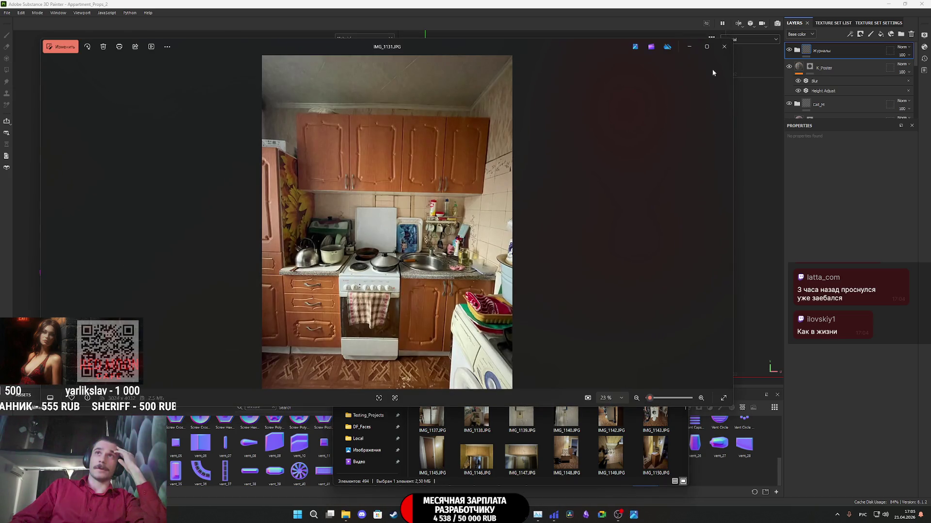
left_click(693, 47)
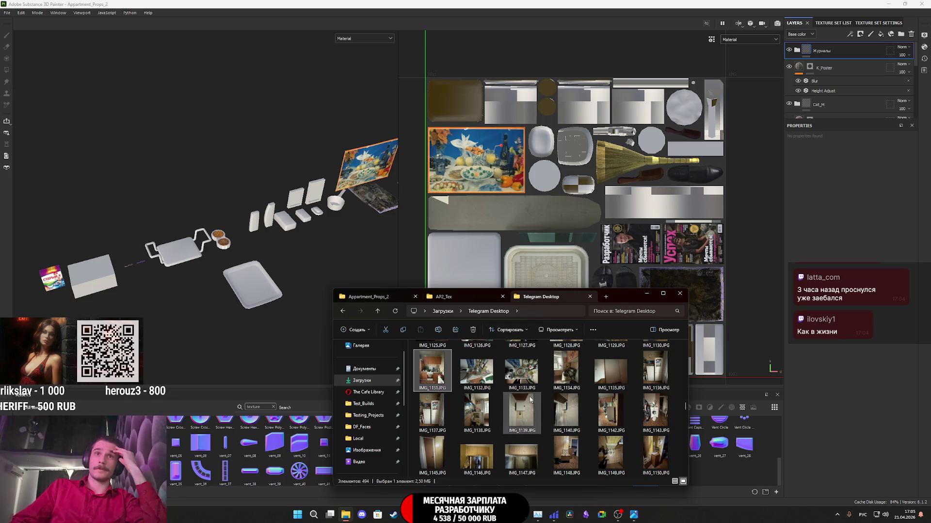
Step: Compare IMG_1133 and IMG_1132, then open the sink photo IMG_1132 for viewing
scroll(530, 400, "down", 1)
double_click(519, 350)
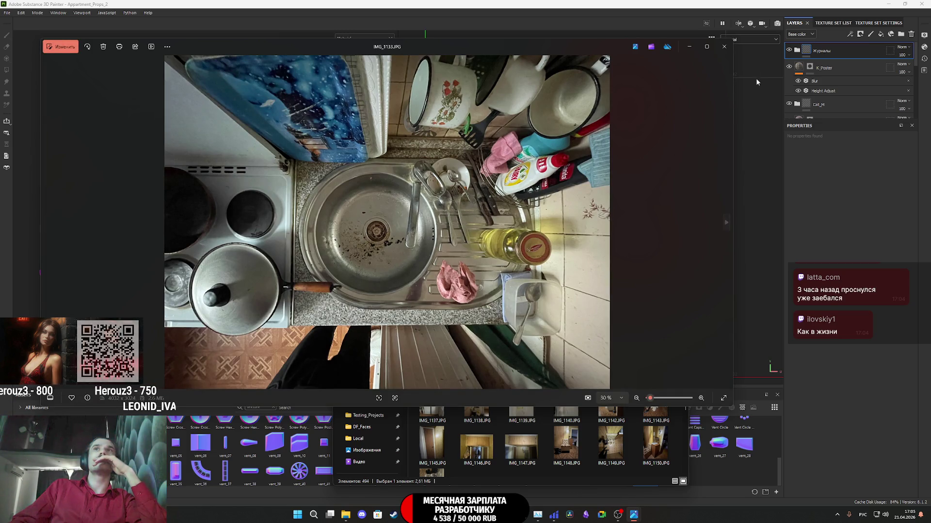
left_click(724, 46)
double_click(486, 368)
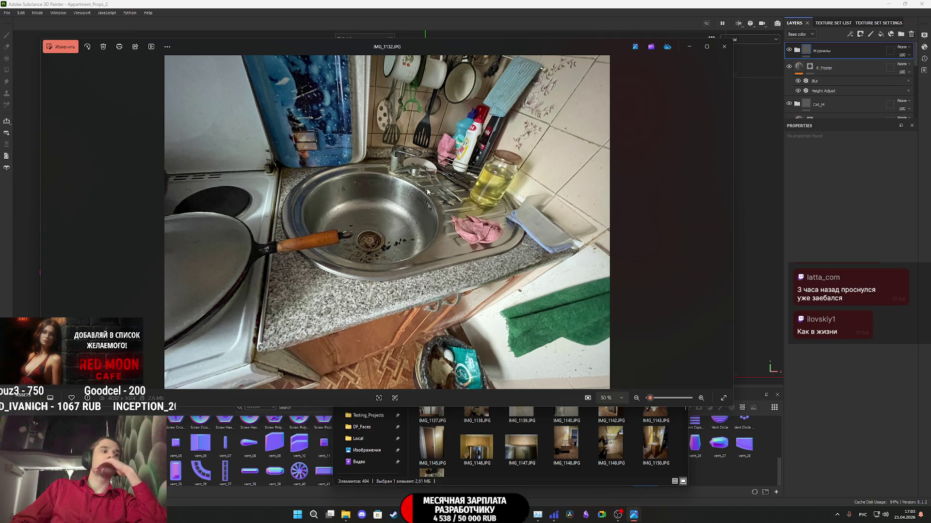
left_click(724, 47)
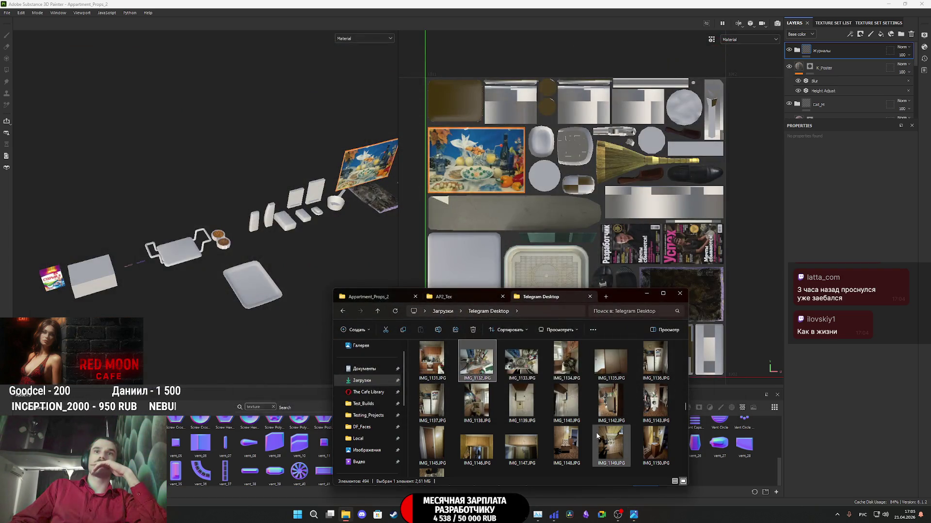
scroll(595, 431, "down", 3)
scroll(595, 434, "down", 10)
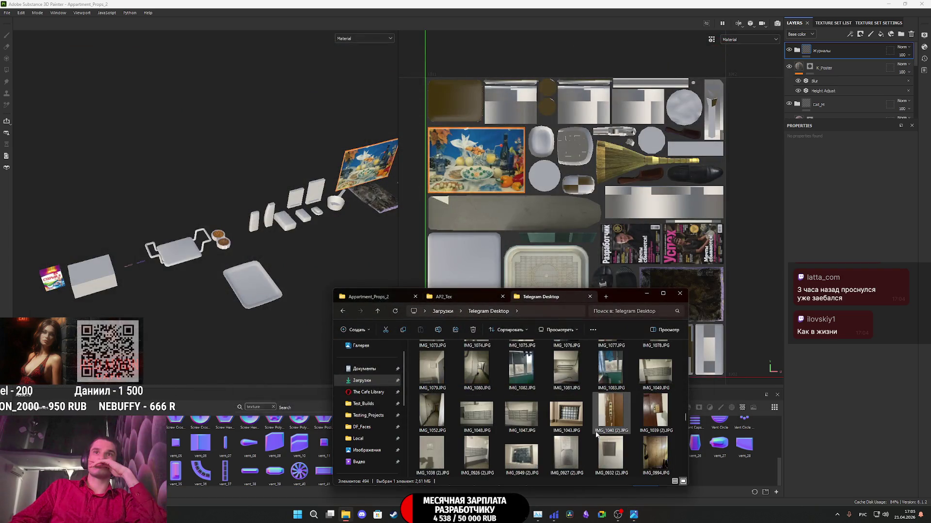
scroll(595, 432, "down", 3)
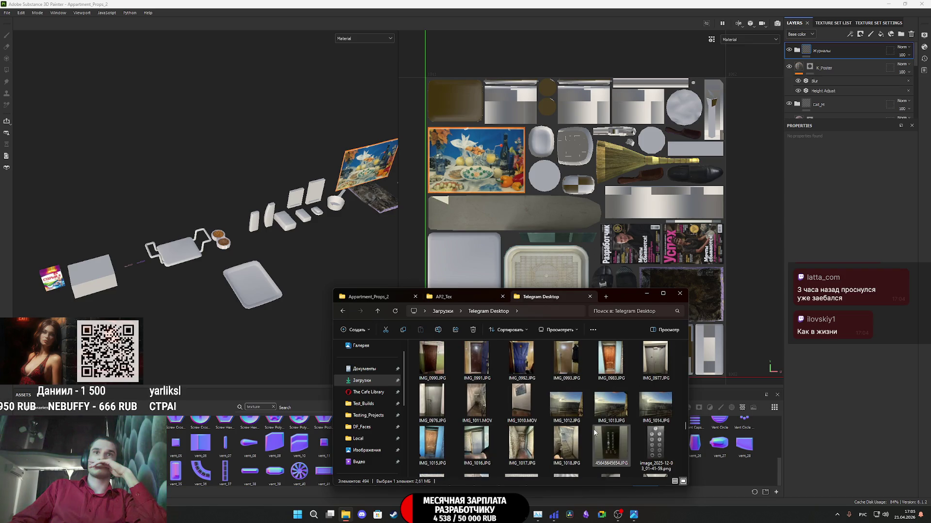
scroll(592, 424, "up", 15)
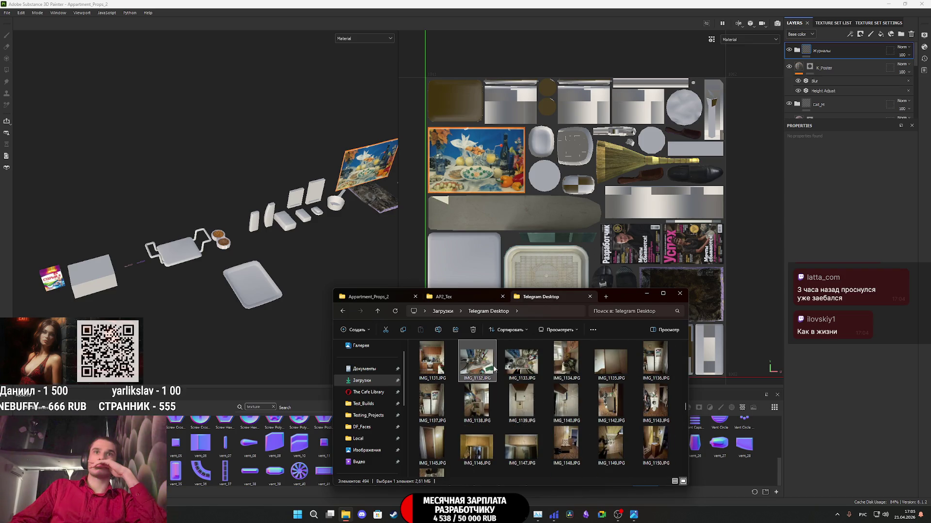
double_click(472, 365)
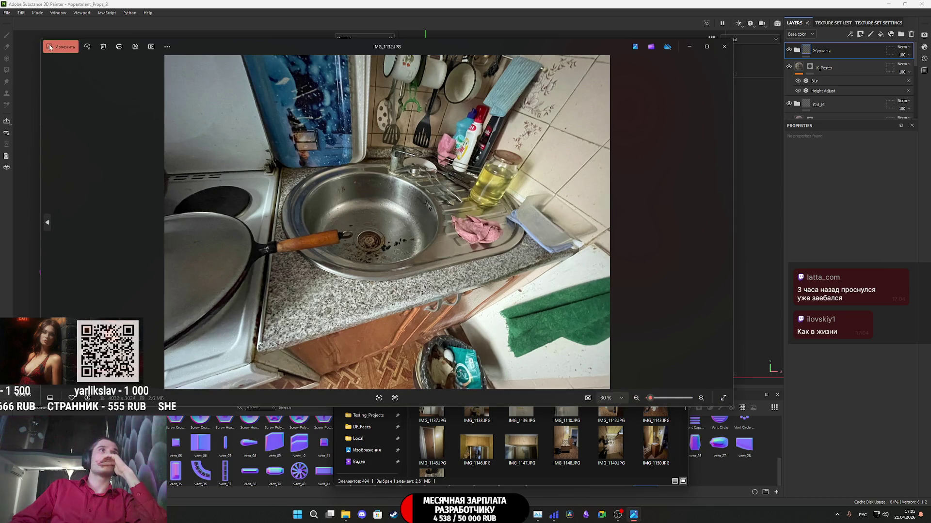
Step: Crop the photo to the blue snowy tray, save a copy as 13, and close Photos
left_click(50, 47)
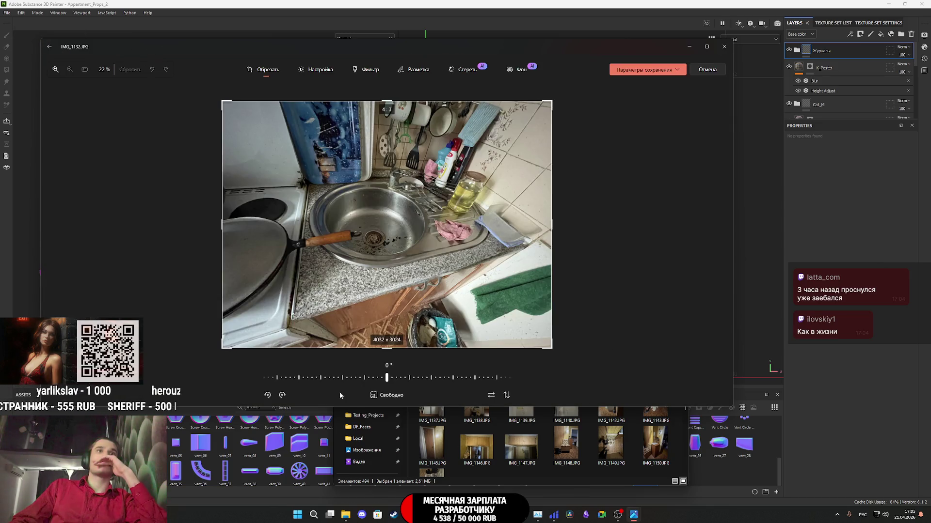
left_click_drag(543, 362, 348, 188)
mouse_move(176, 213)
left_mouse_down()
mouse_move(349, 213)
mouse_move(333, 213)
left_mouse_up()
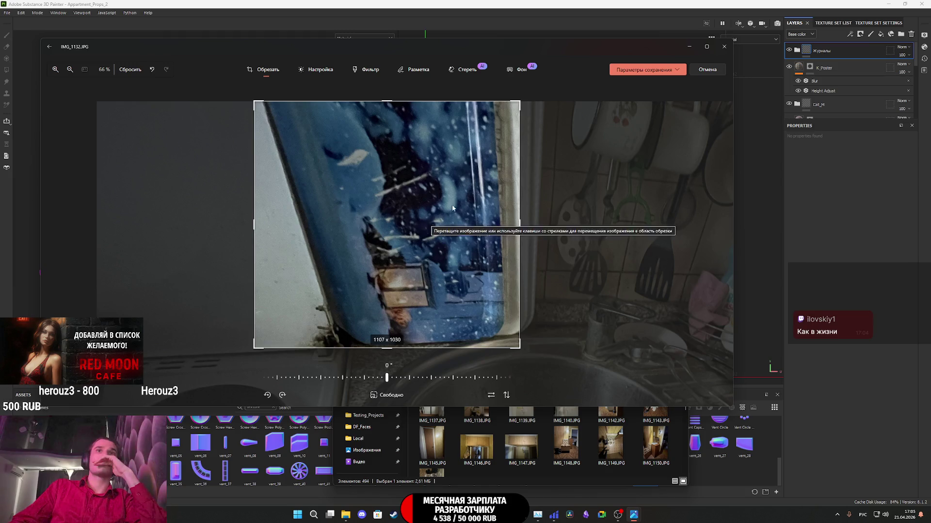
left_click(677, 71)
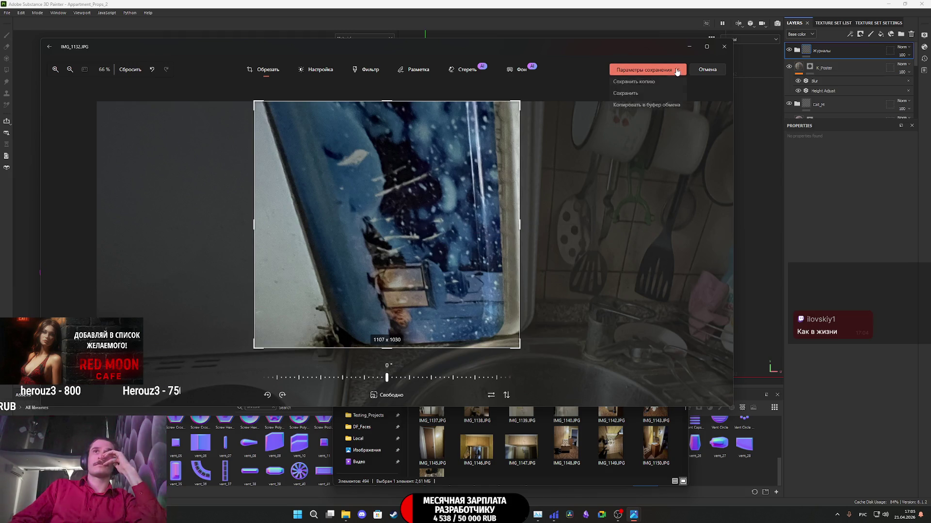
left_click(640, 82)
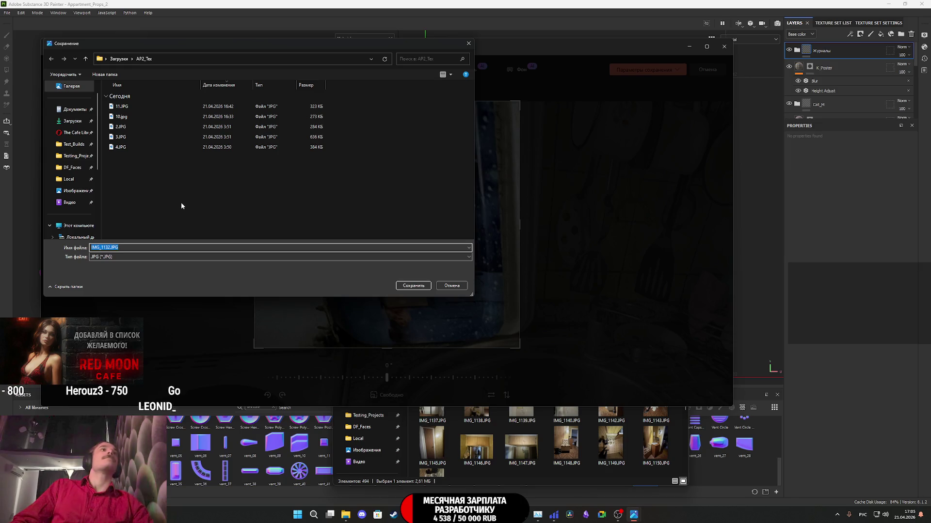
type("13")
left_click(413, 286)
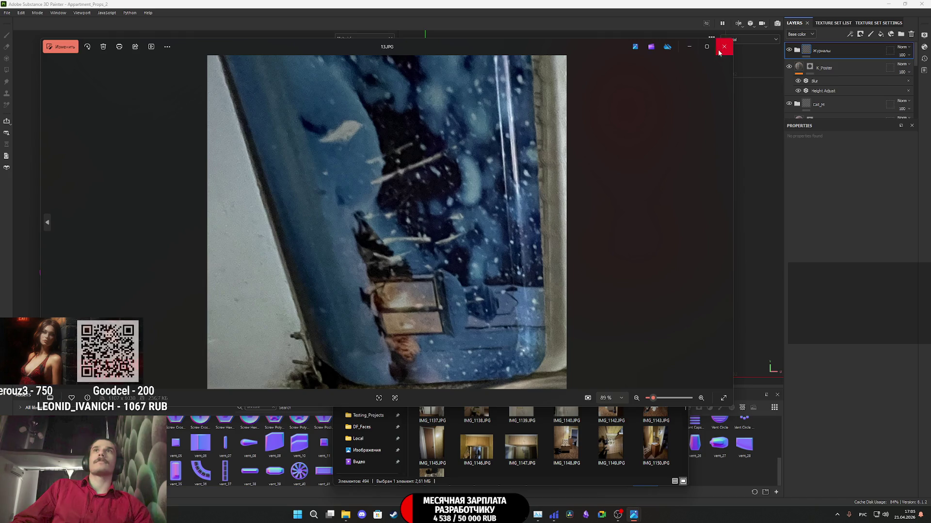
left_click(724, 47)
key("alt+Tab")
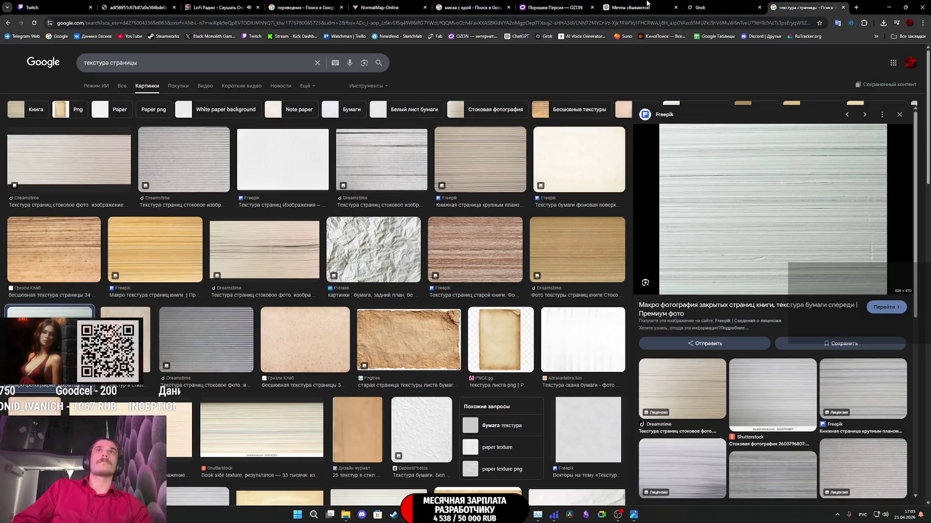
Step: Attach 13.JPG from AP2_Tex to a ChatGPT message asking 'Нужен этот поднос с видом сверху'
left_click(712, 8)
left_click(640, 3)
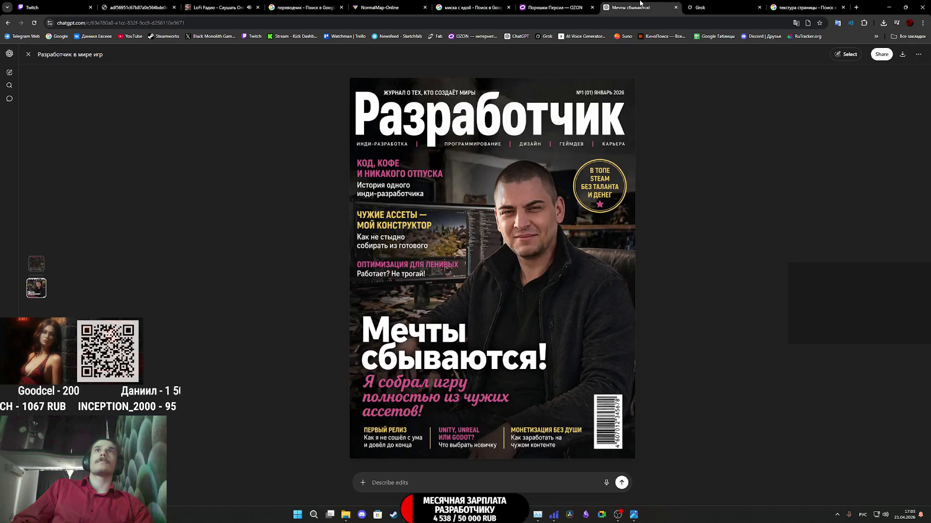
left_click(28, 55)
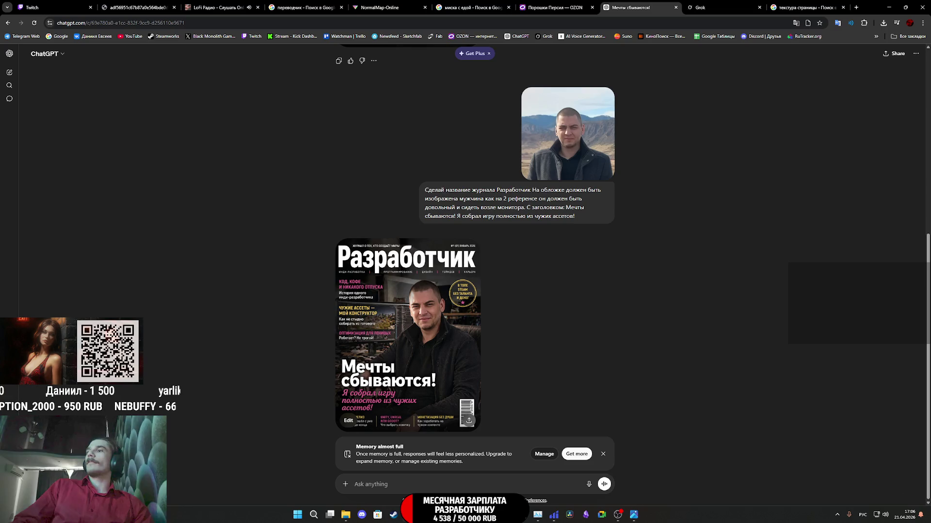
left_click(346, 514)
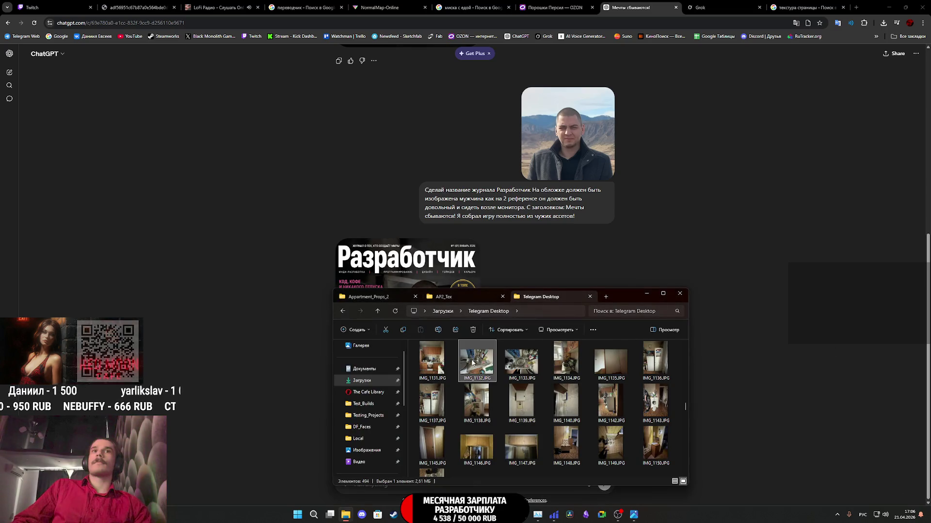
left_click(378, 380)
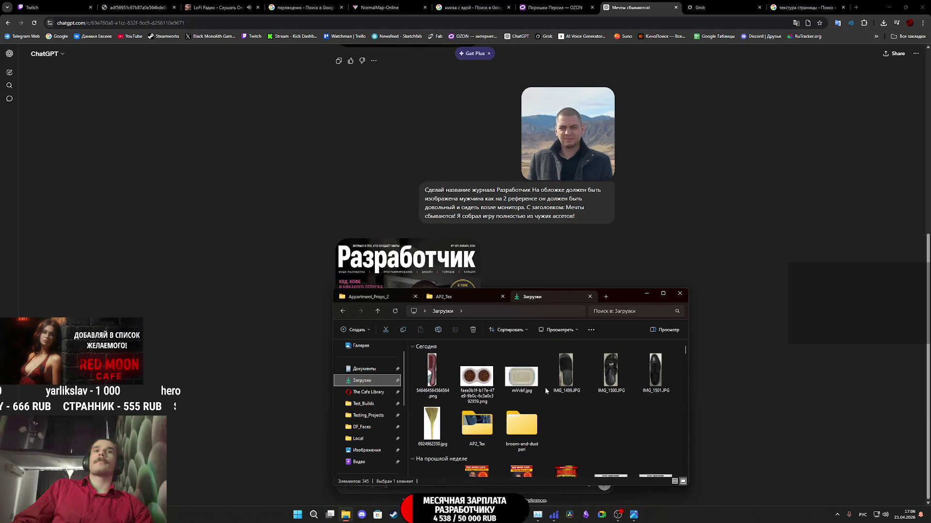
double_click(473, 425)
mouse_move(447, 371)
left_mouse_down()
mouse_move(477, 383)
mouse_move(733, 405)
mouse_move(542, 250)
mouse_move(538, 272)
left_mouse_up()
type("Ну")
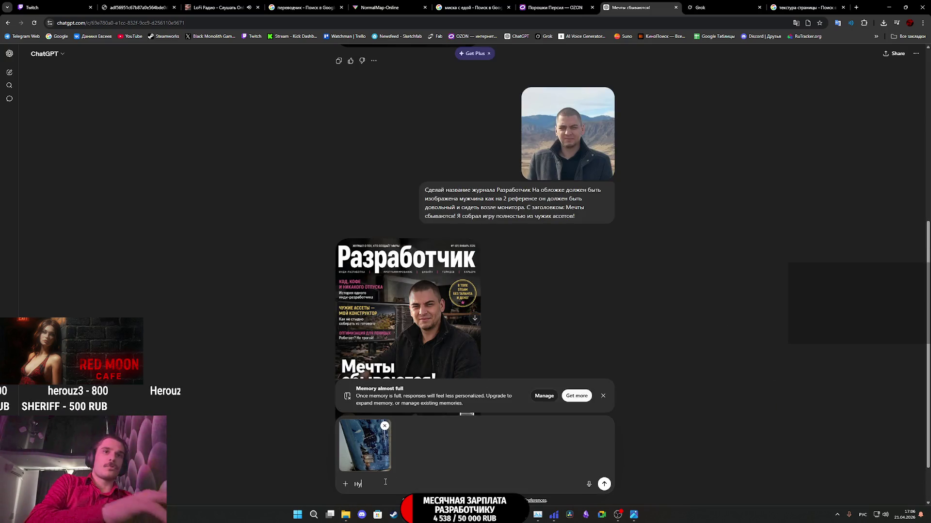
type("жен этот поднос с видом св")
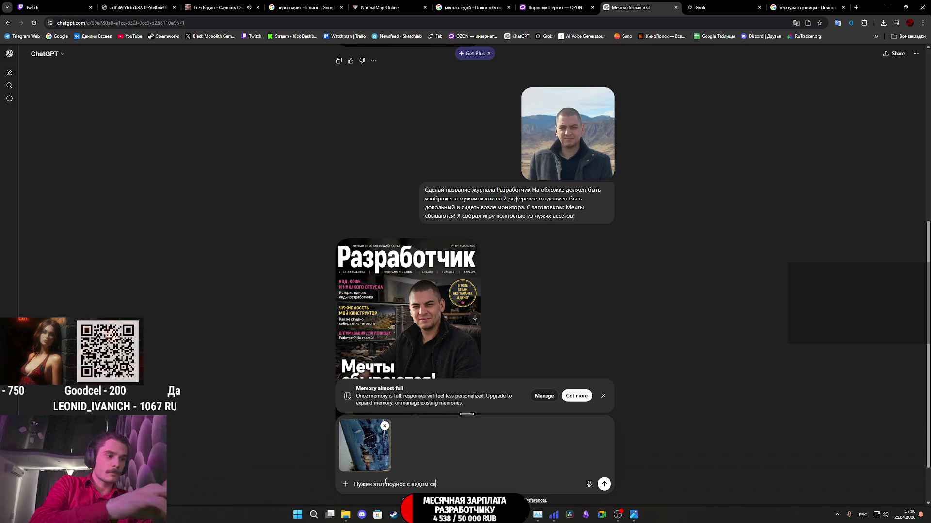
type("ху")
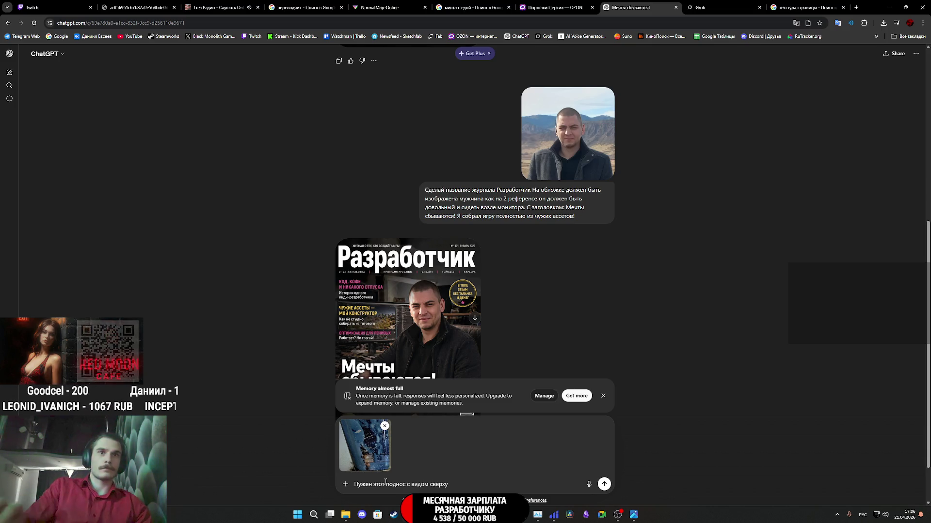
Step: Send the tray photo request to ChatGPT and wait for the top-down image
left_click(604, 485)
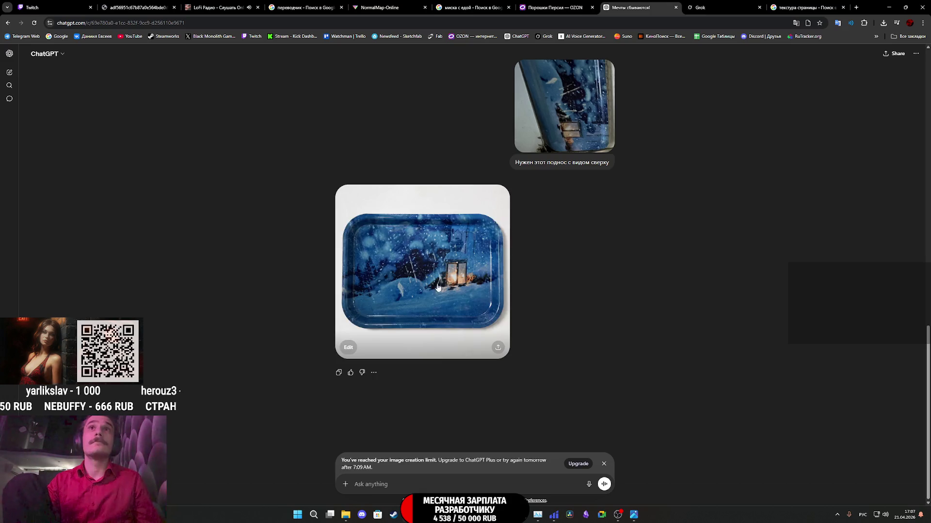
Step: Save the generated top-down tray image as 13.png in the AP2_Tex folder
left_click(446, 275)
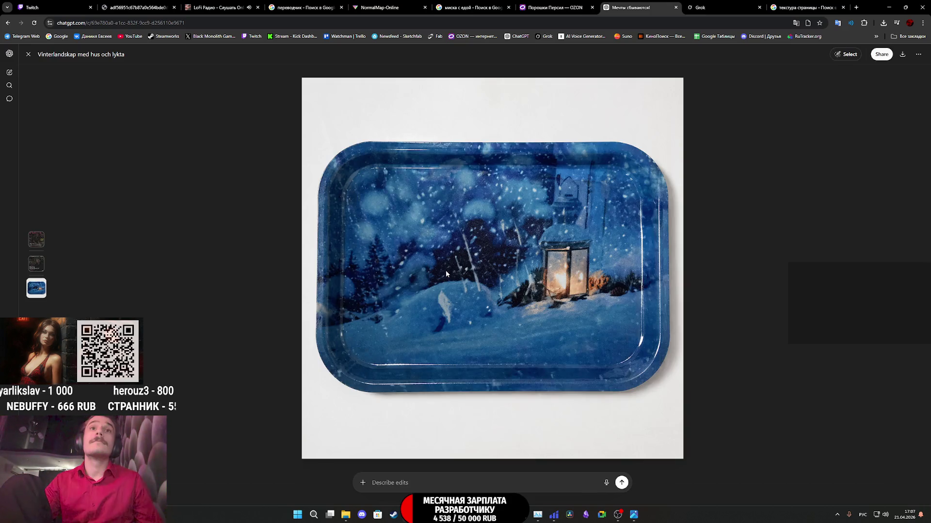
right_click(507, 271)
left_click(558, 292)
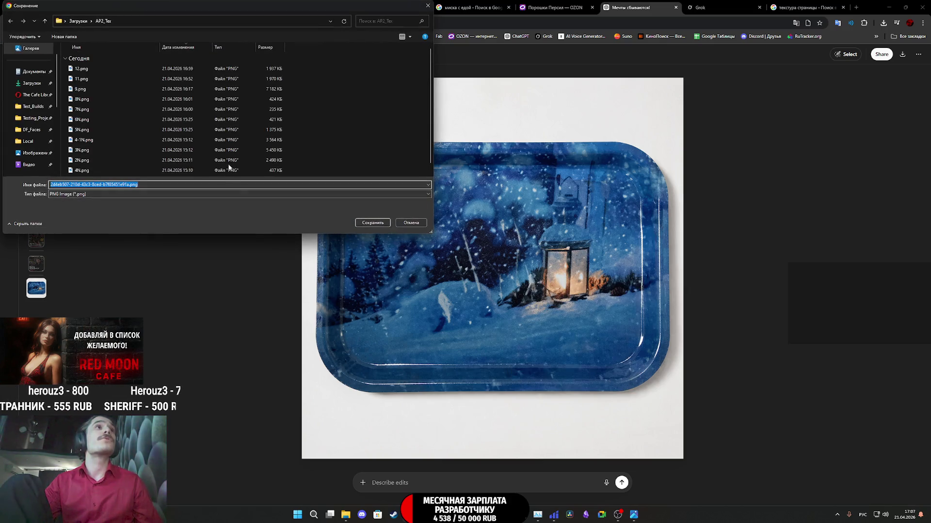
type("13")
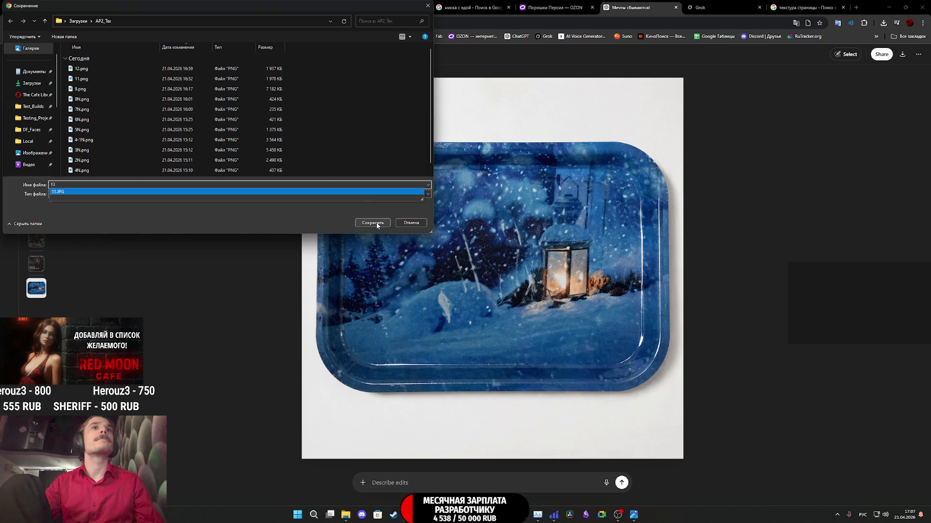
left_click(377, 223)
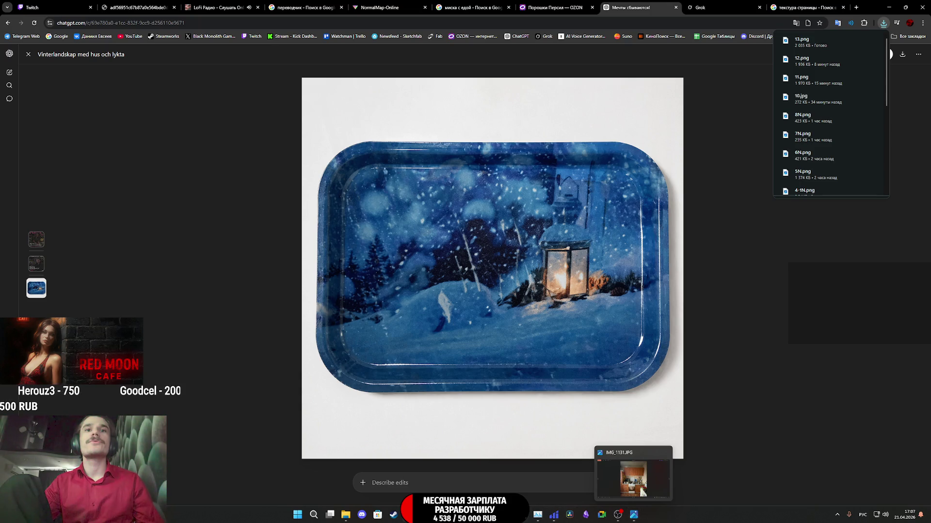
left_click(635, 514)
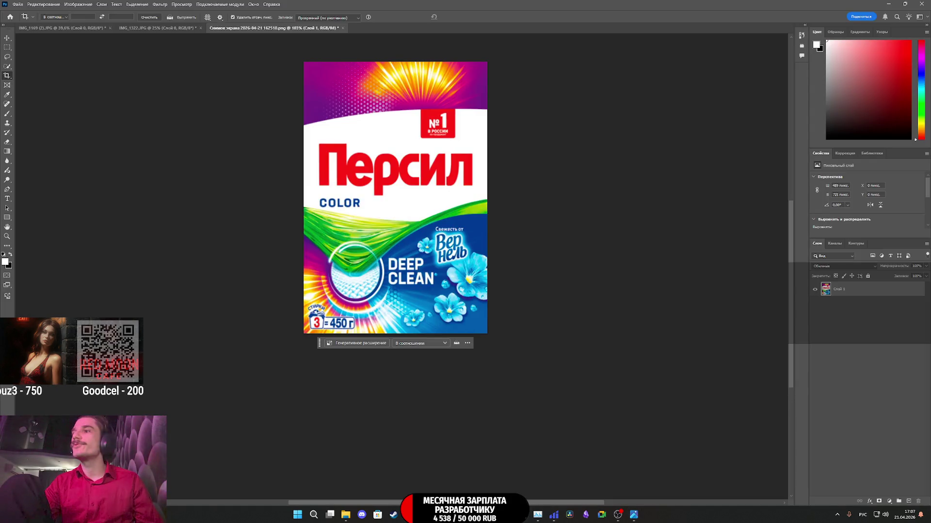
Step: Open 13.png in Photoshop and unlock its Background layer
key("alt+Tab")
mouse_move(431, 370)
left_mouse_down()
mouse_move(838, 388)
mouse_move(592, 314)
left_mouse_up()
left_click(508, 210)
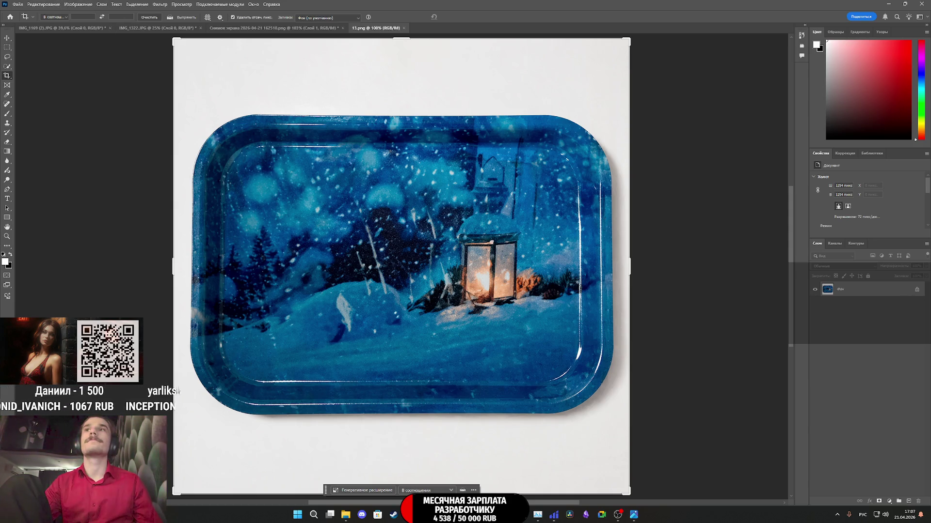
left_click(917, 290)
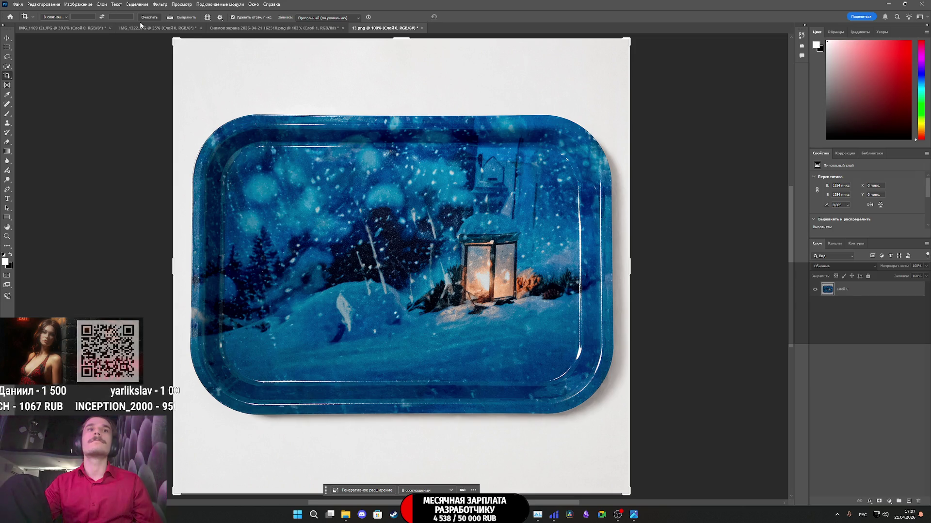
Step: Apply a Perspective Warp fitted to the tray's corners to square it up
left_click(44, 4)
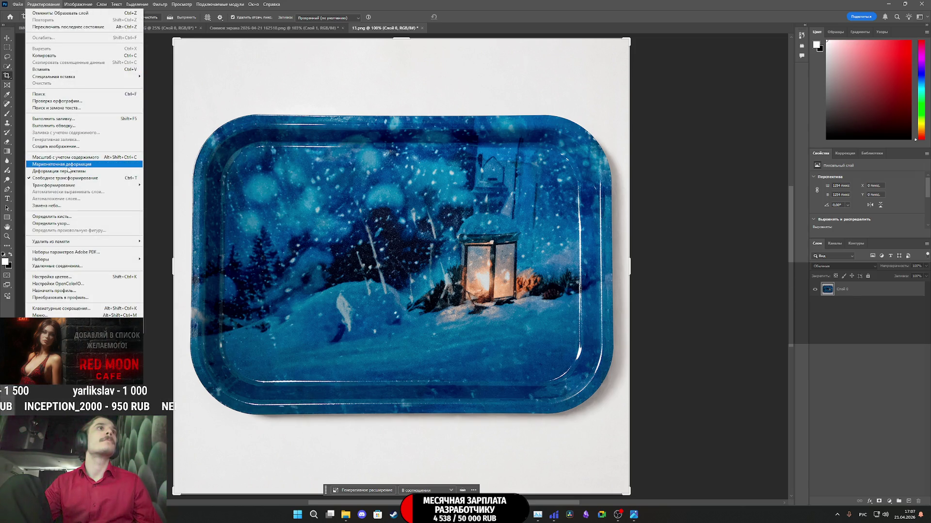
left_click(59, 171)
mouse_move(187, 105)
left_mouse_down()
mouse_move(301, 197)
mouse_move(504, 295)
mouse_move(615, 415)
left_mouse_up()
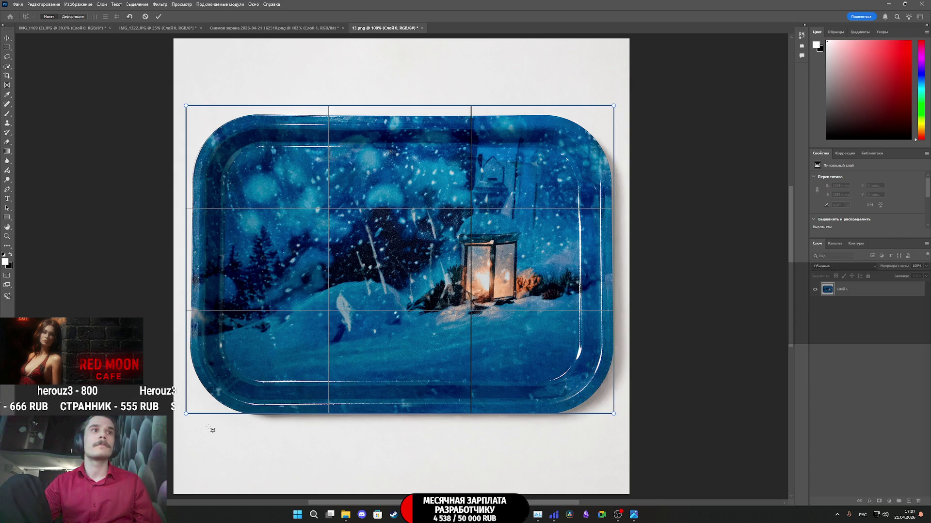
left_click_drag(186, 414, 191, 416)
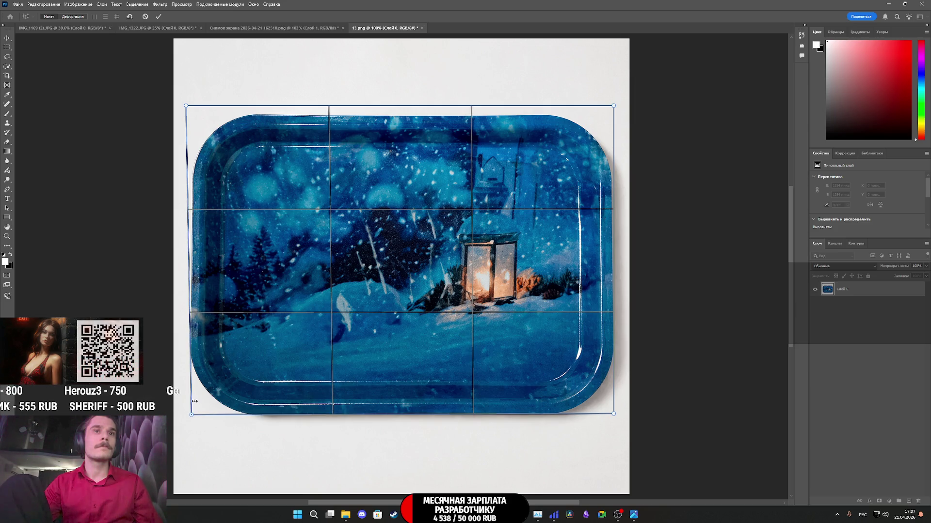
left_click_drag(187, 107, 192, 116)
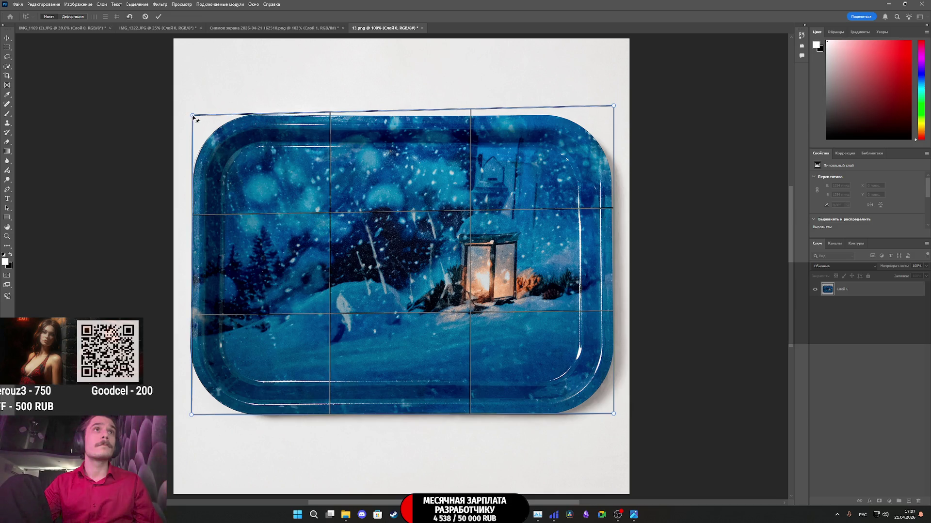
left_click_drag(614, 108, 614, 118)
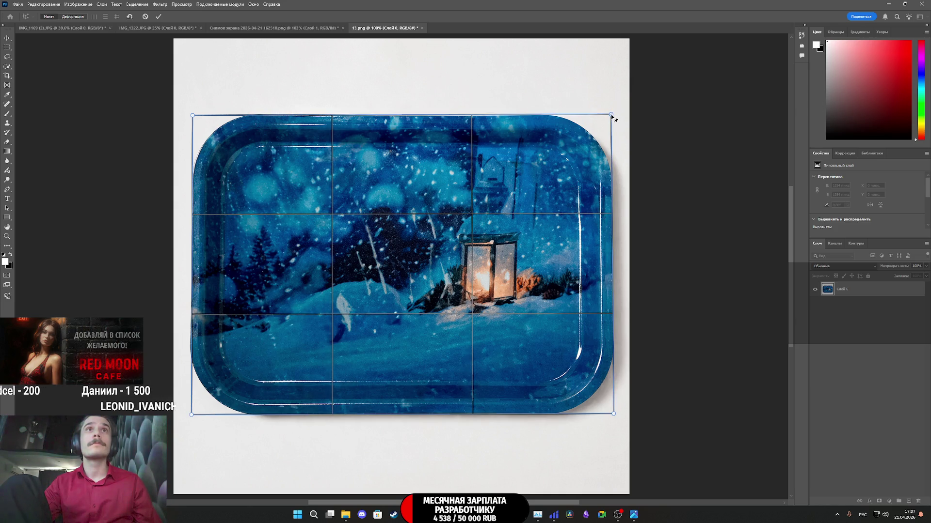
left_click(130, 18)
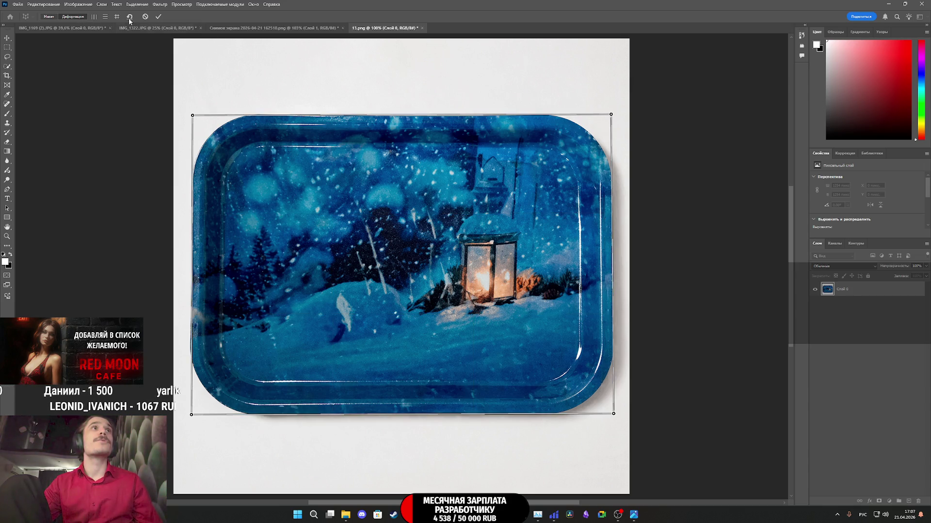
left_click(158, 16)
Step: Crop the canvas to 1152×824 tightly around the tray
key("c")
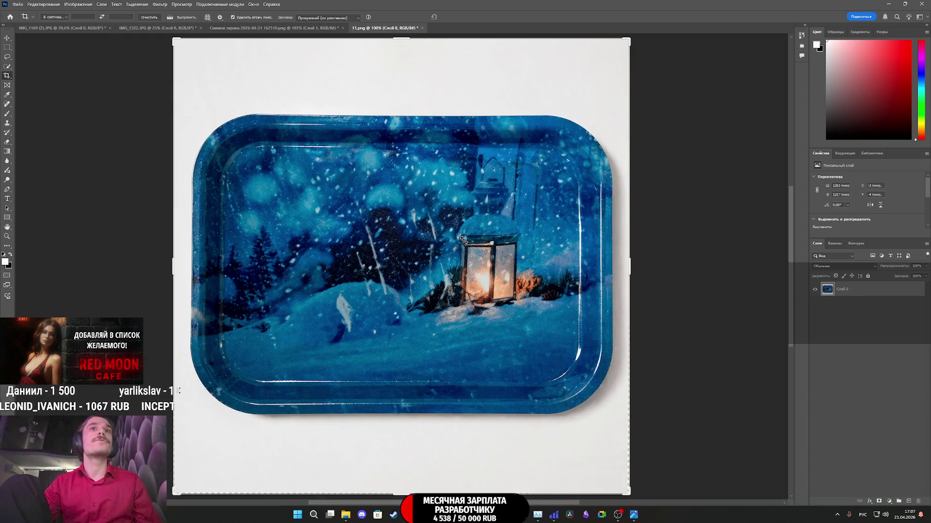
left_click_drag(632, 268, 614, 265)
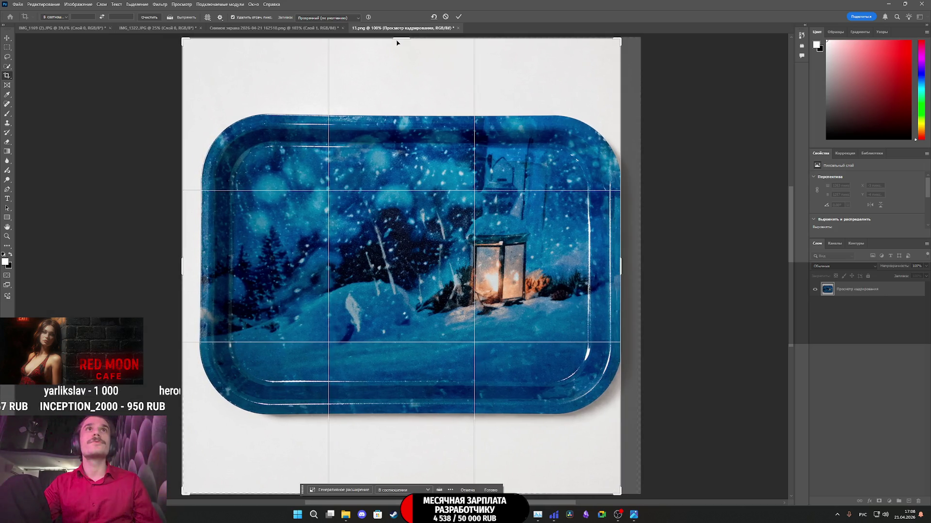
left_click_drag(397, 41, 395, 76)
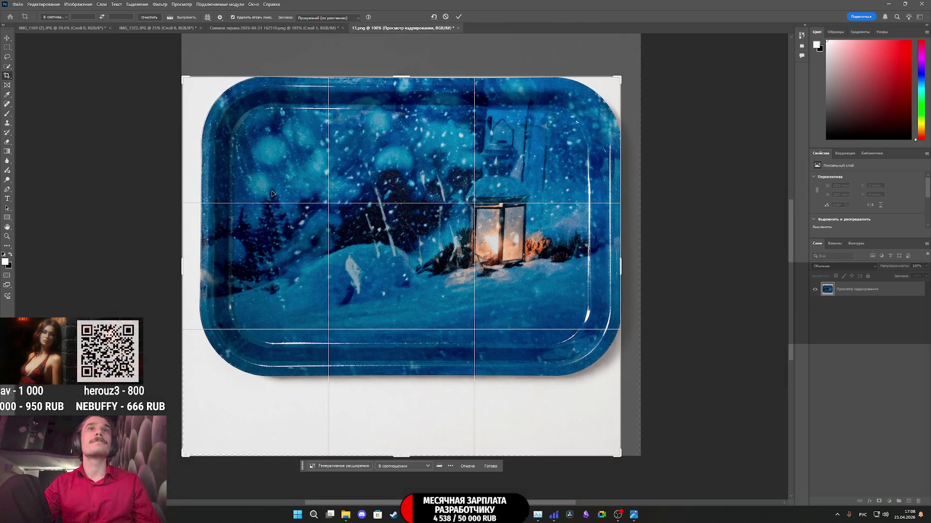
mouse_move(187, 258)
left_mouse_down()
mouse_move(202, 253)
mouse_move(192, 261)
left_mouse_up()
left_click_drag(399, 456, 404, 416)
left_click(459, 17)
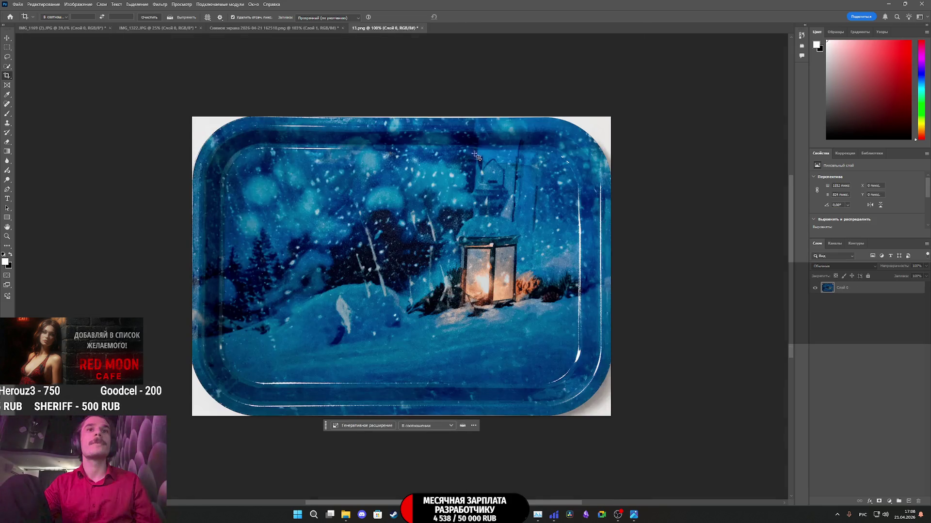
Step: Export the cropped image as PNG, overwriting 13.png in AP2_Tex, then return to Painter
left_click(20, 5)
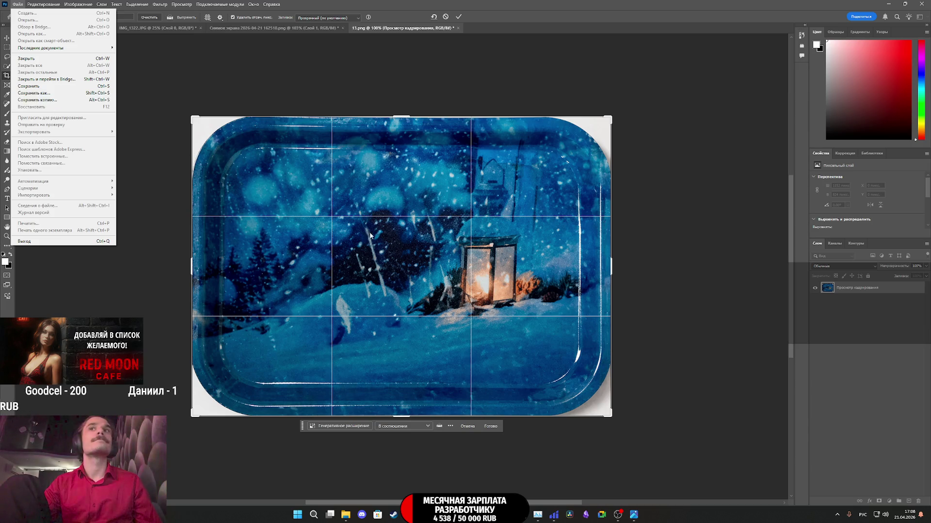
left_click(19, 5)
mouse_move(65, 132)
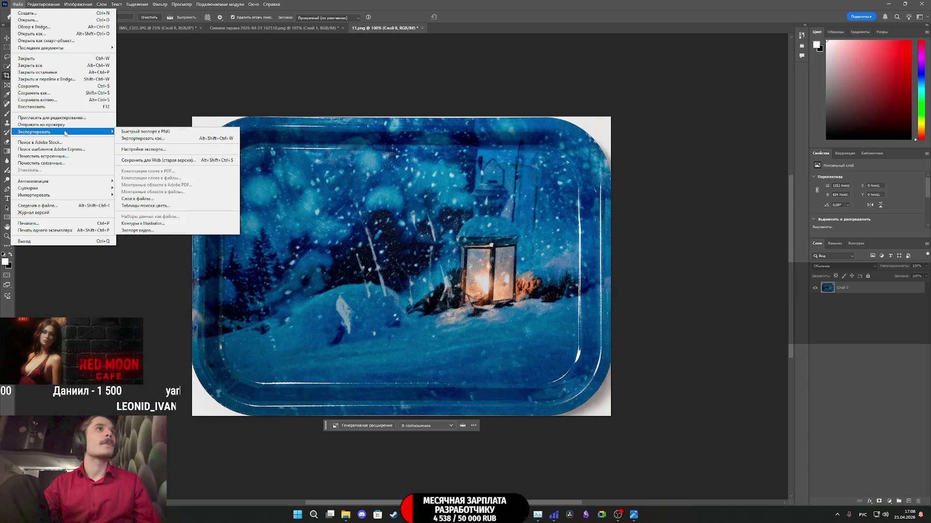
left_click(162, 140)
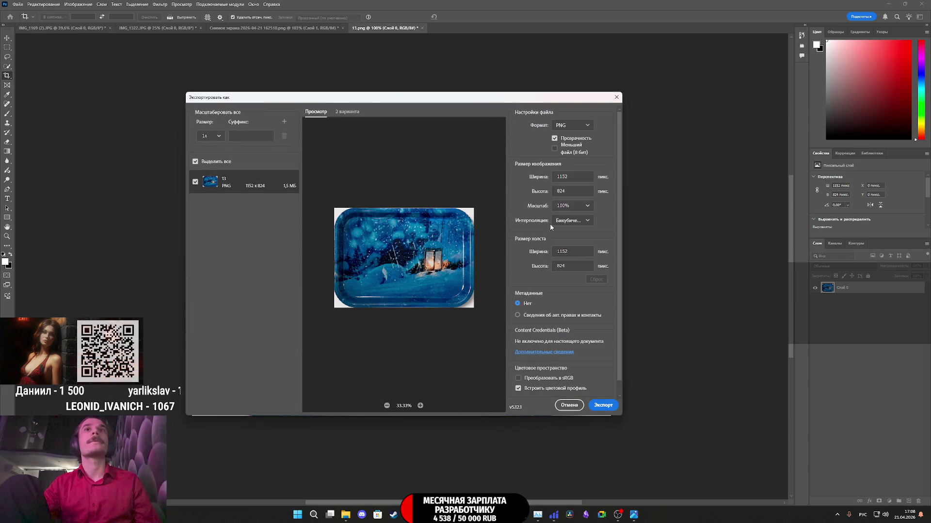
left_click(602, 405)
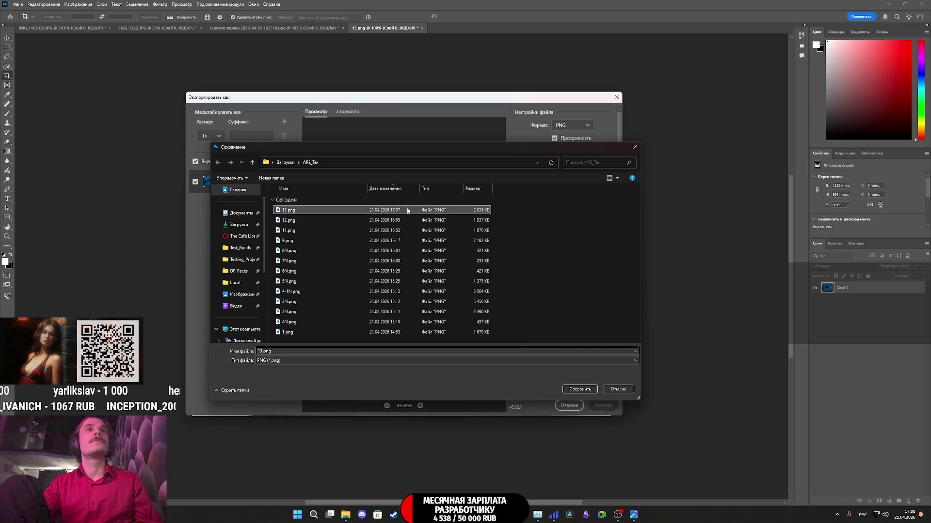
left_click(577, 387)
left_click(482, 256)
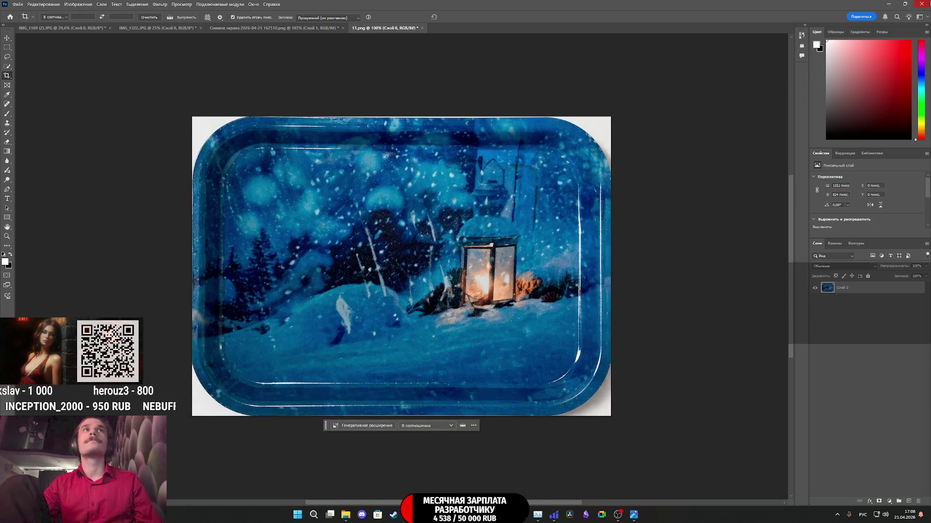
left_click(517, 186)
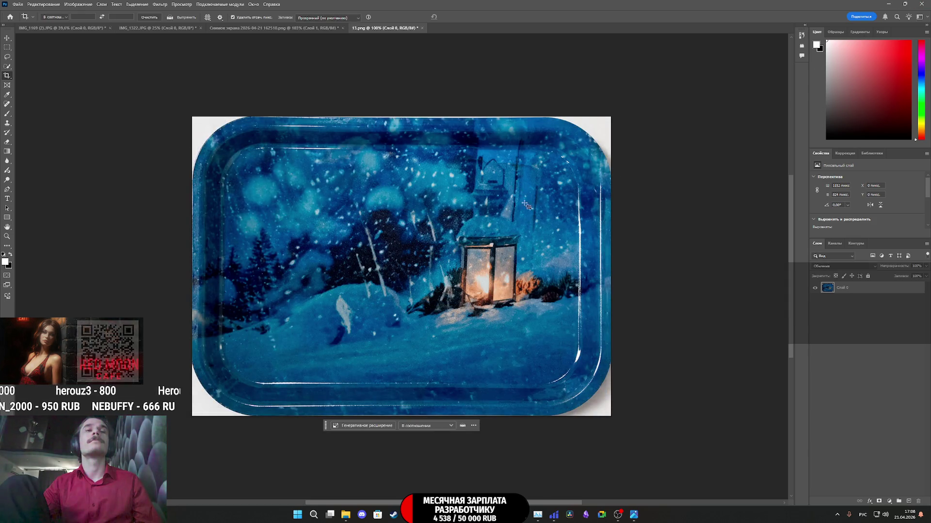
mouse_move(489, 515)
left_click(489, 472)
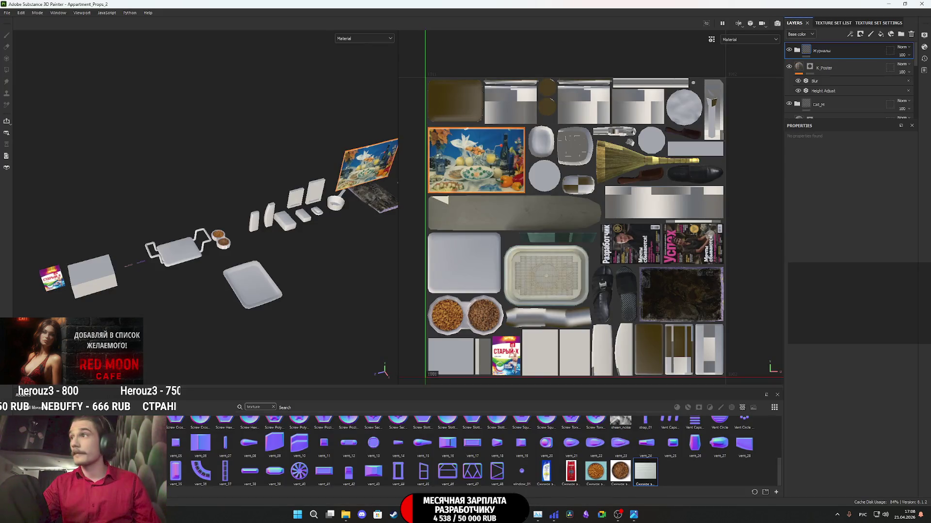
Step: Import 13.png from the AP2_Tex folder as a texture into the Appartment_Props_2 project
left_click(345, 515)
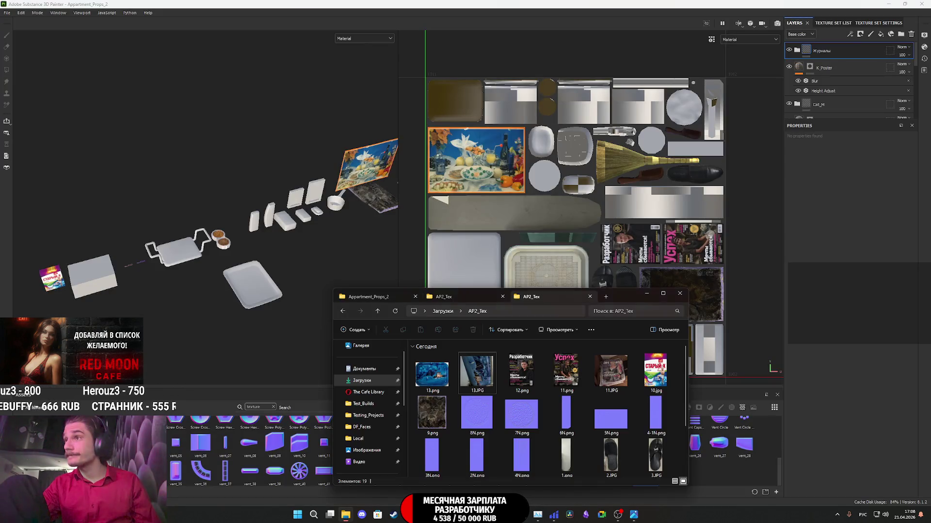
left_click_drag(614, 300, 930, 297)
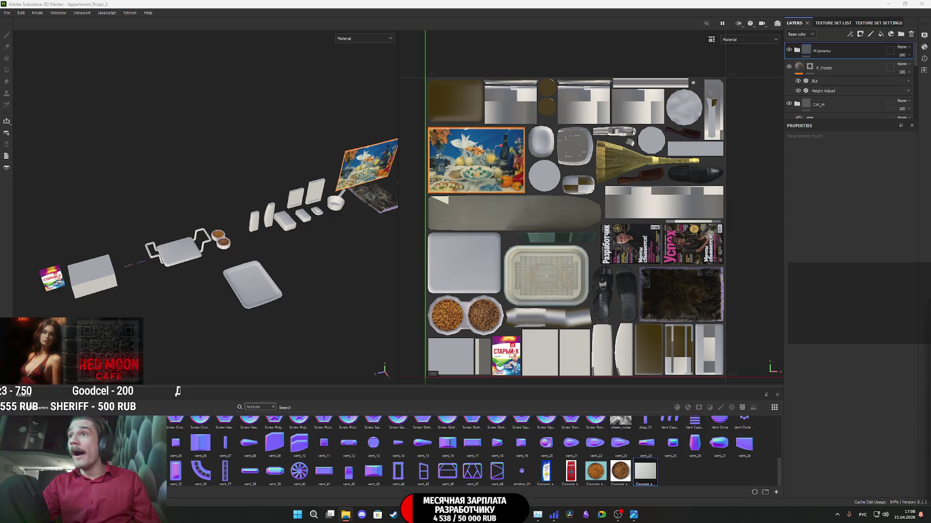
left_click_drag(807, 422, 679, 446)
left_click(558, 183)
left_click(572, 209)
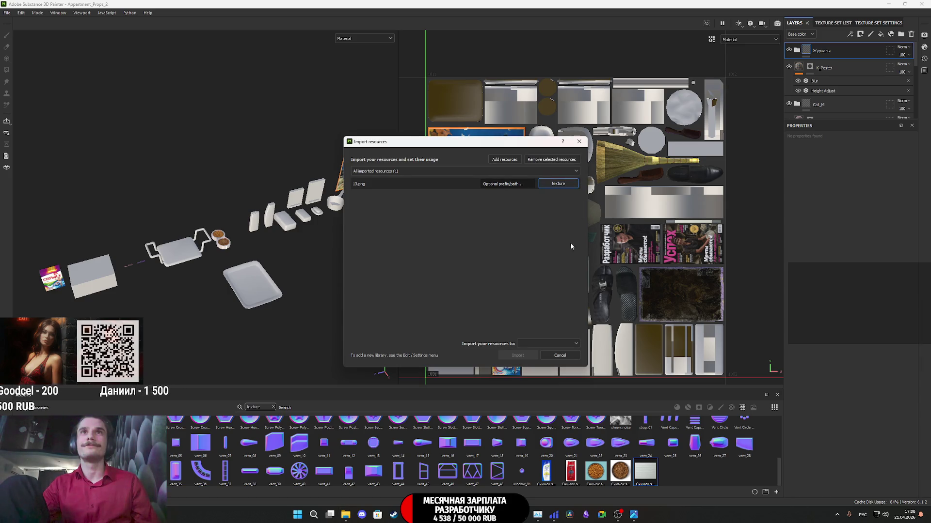
left_click(563, 343)
left_click(554, 364)
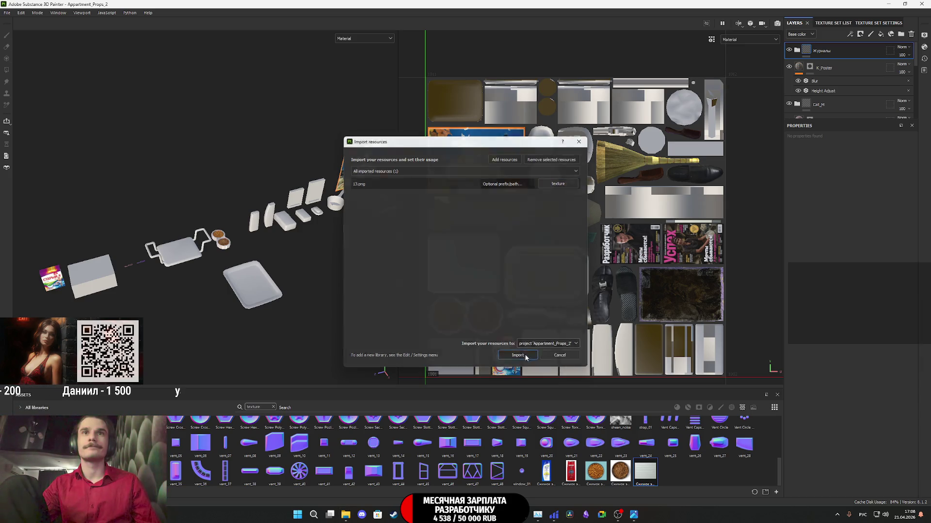
left_click(518, 355)
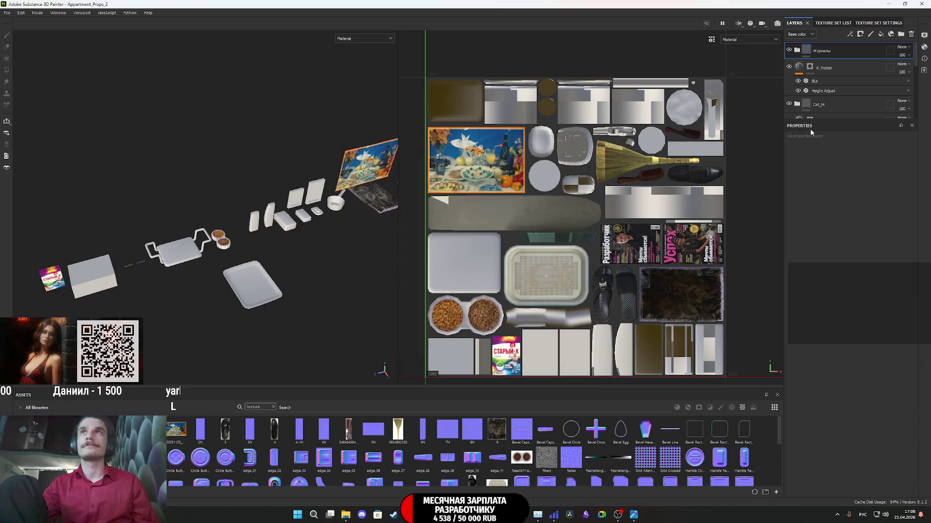
Step: Add a fill layer using texture 13 as base color only, with a black mask
left_click(881, 35)
mouse_move(176, 430)
left_mouse_down()
mouse_move(446, 373)
mouse_move(858, 314)
mouse_move(848, 307)
left_mouse_up()
left_click(823, 267)
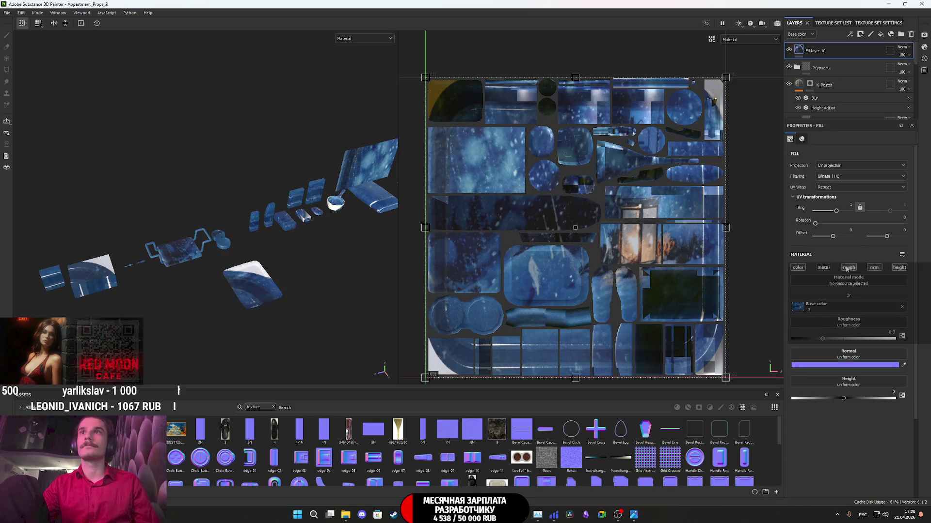
left_click(848, 268)
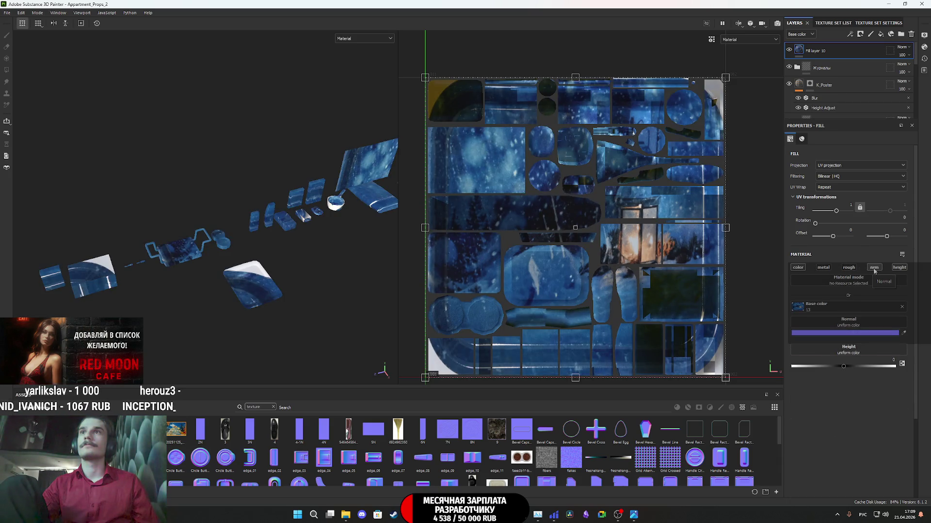
left_click(874, 267)
left_click(899, 268)
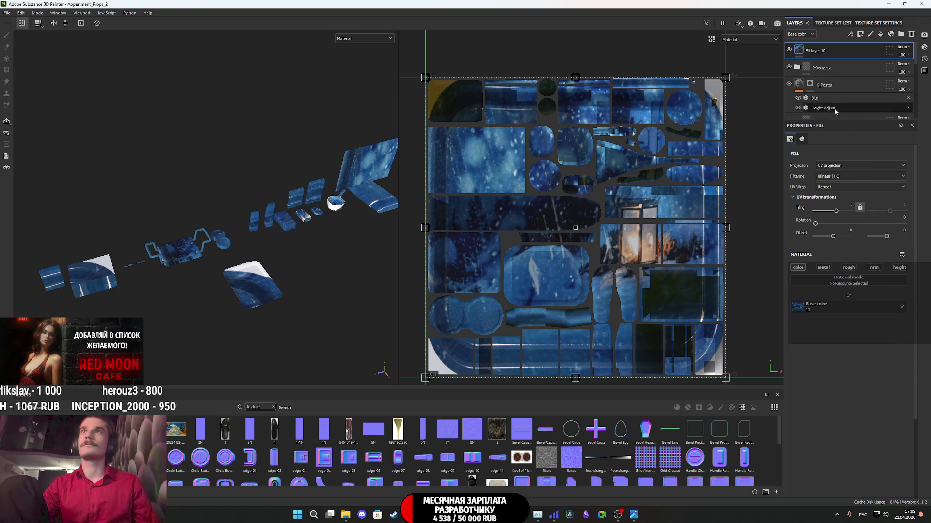
right_click(800, 52)
left_click(826, 66)
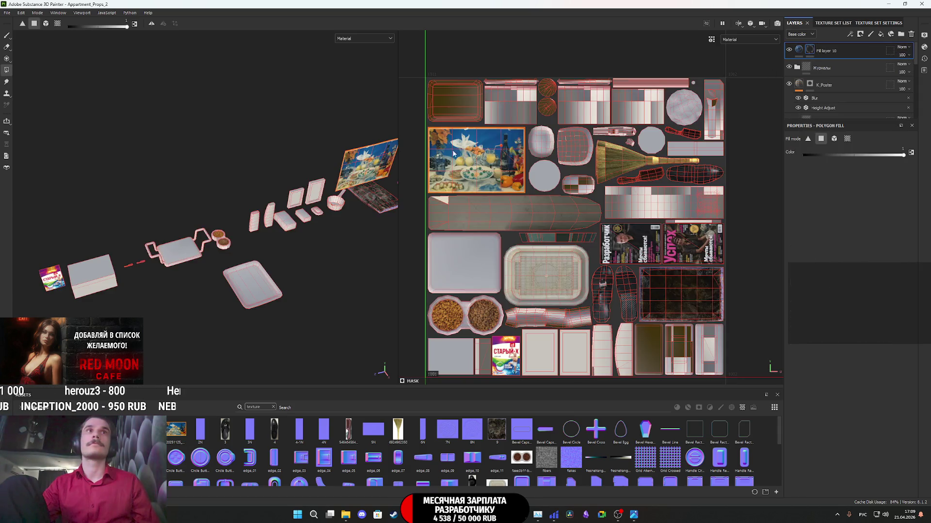
Step: Mask the fill to the tray, then scale and tile the texture to fit the tray's UVs
left_click_drag(307, 340, 212, 252)
left_click(799, 50)
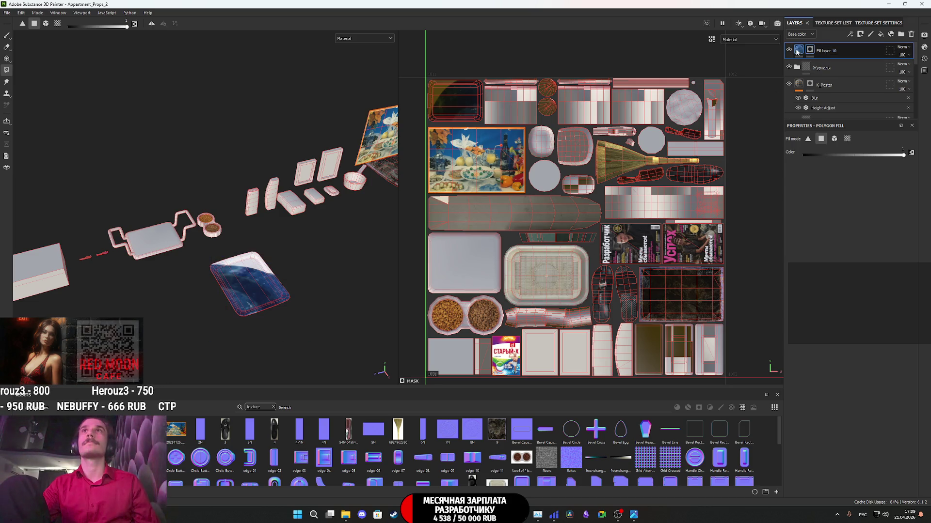
key("f")
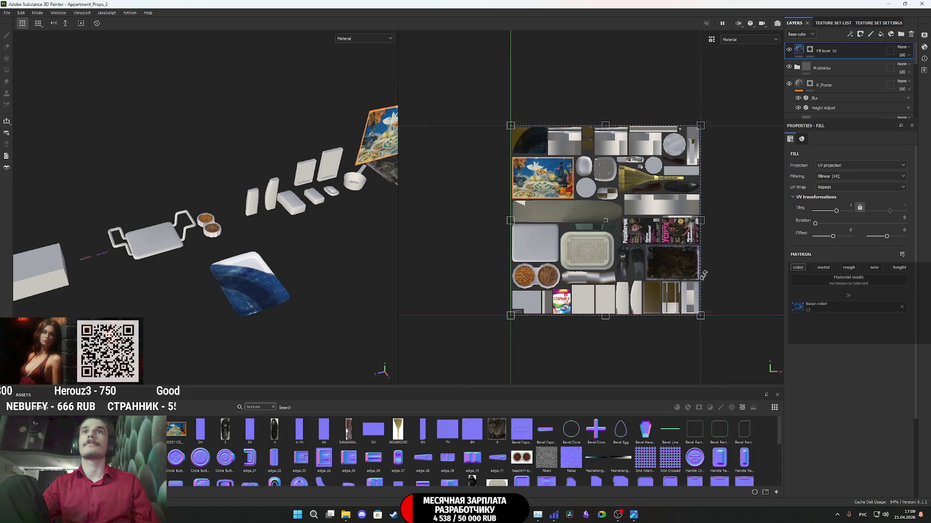
mouse_move(704, 315)
left_mouse_down()
mouse_move(534, 151)
mouse_move(559, 141)
mouse_move(549, 156)
left_mouse_up()
scroll(549, 157, "up", 8)
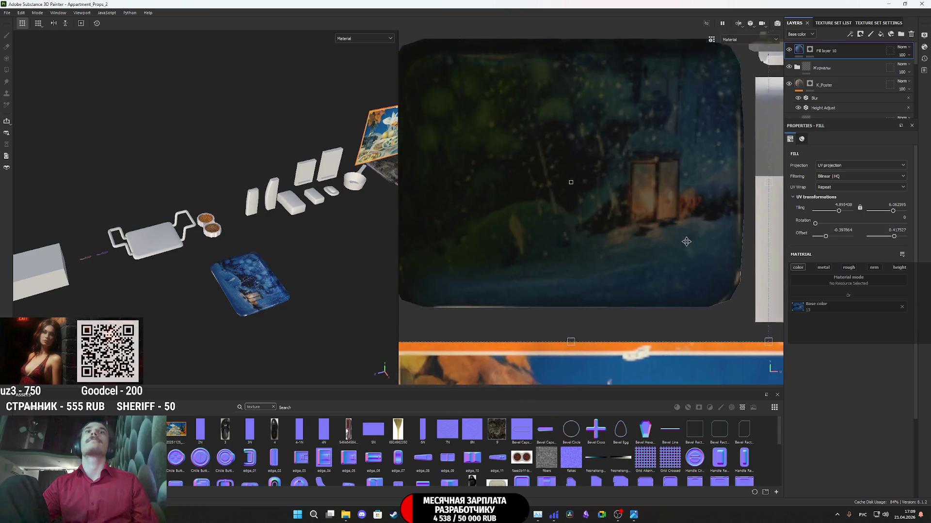
scroll(494, 116, "down", 2)
left_click_drag(432, 74, 439, 78)
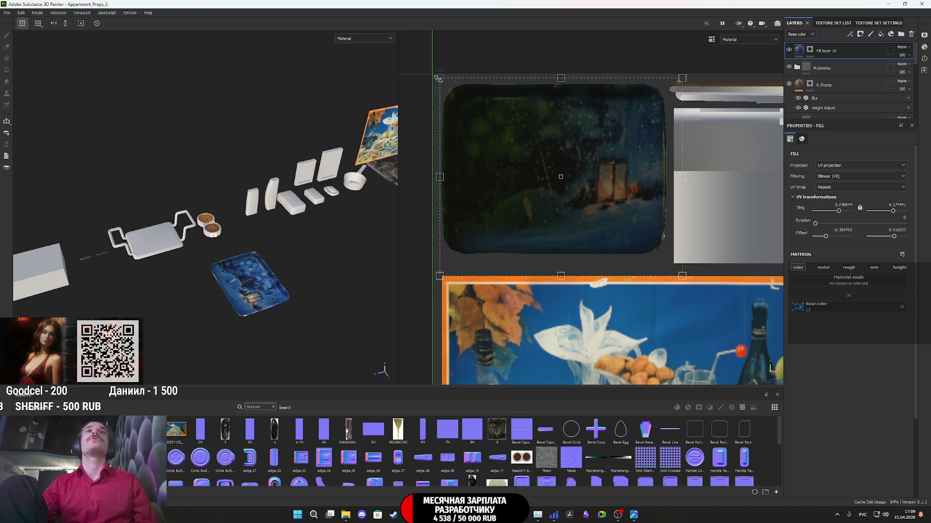
left_click_drag(682, 276, 667, 259)
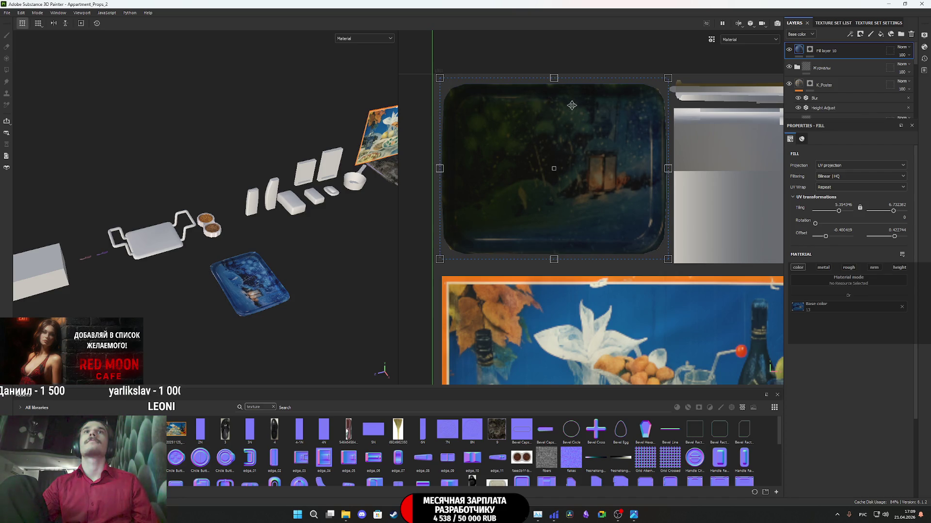
left_click_drag(553, 81, 557, 81)
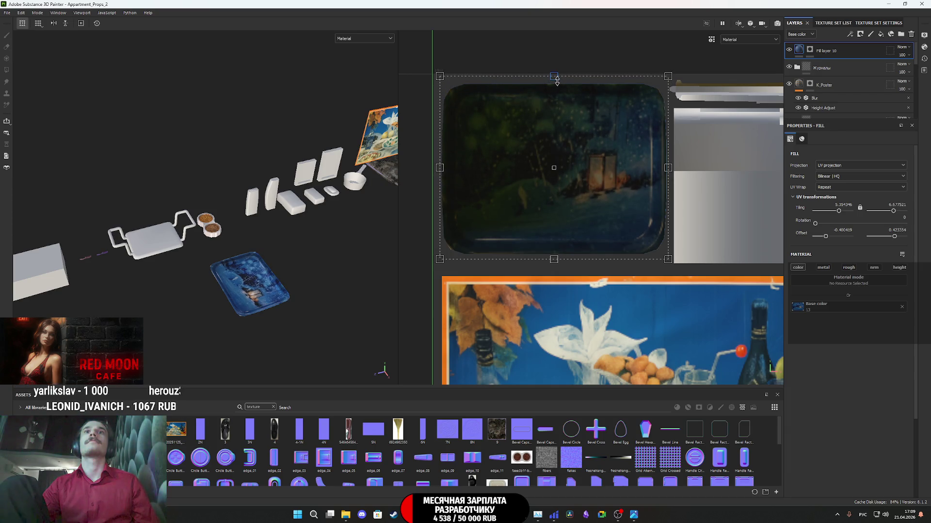
Step: Inspect the tray texture in Base color view, then return to the full material view
left_click(385, 41)
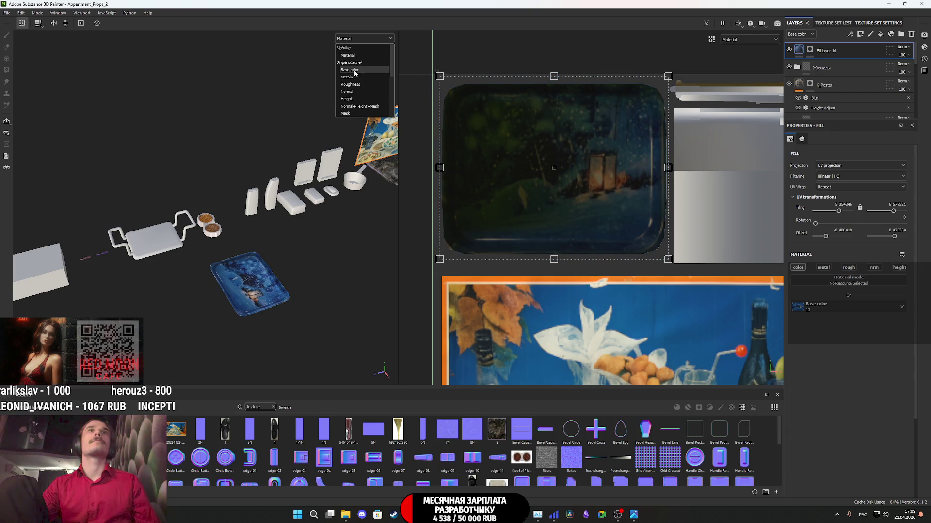
left_click(359, 71)
scroll(257, 291, "up", 5)
mouse_move(256, 291)
left_mouse_down("alt")
mouse_move(121, 288)
mouse_move(124, 303)
mouse_move(179, 320)
mouse_move(344, 329)
mouse_move(250, 260)
left_mouse_up("alt")
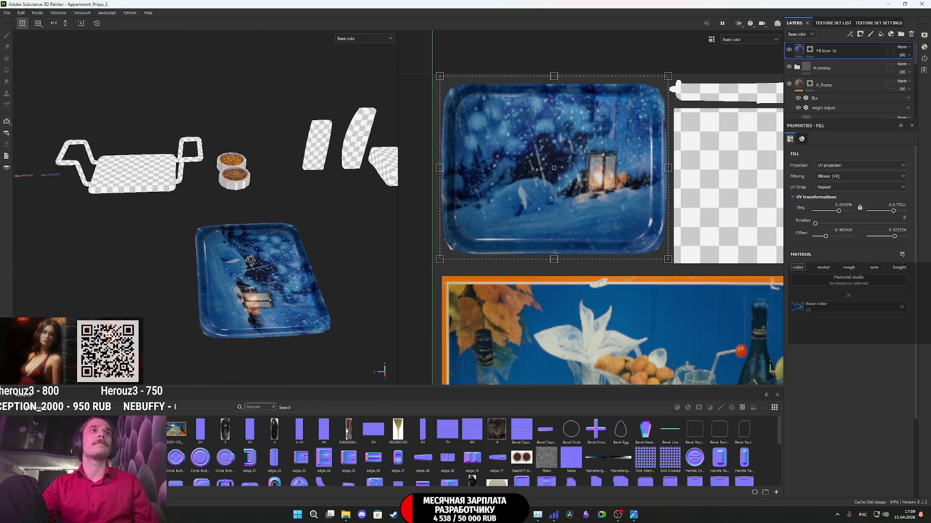
left_click(363, 40)
left_click(348, 55)
mouse_move(310, 271)
left_mouse_down("alt")
mouse_move(264, 303)
mouse_move(272, 311)
mouse_move(186, 252)
left_mouse_up("alt")
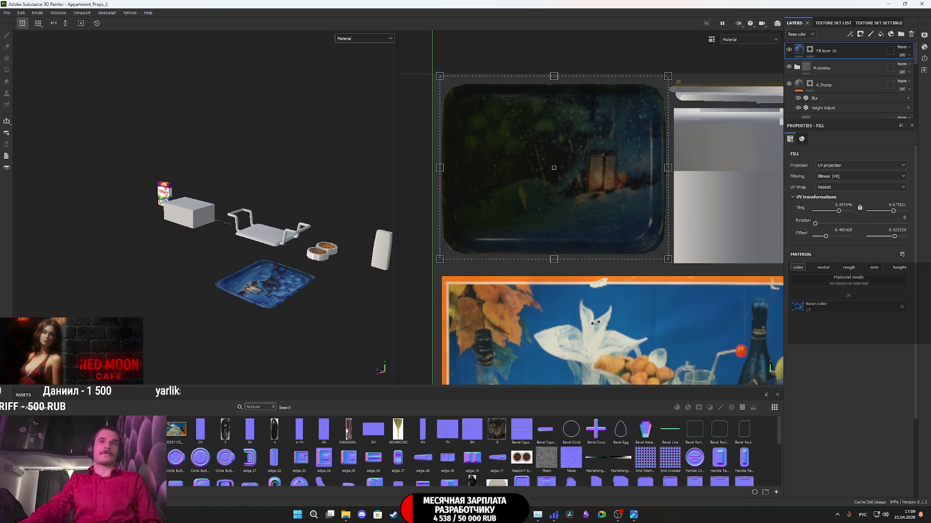
Step: Rename Fill layer 10 to 'Поднос'
double_click(832, 51)
type("Поднос")
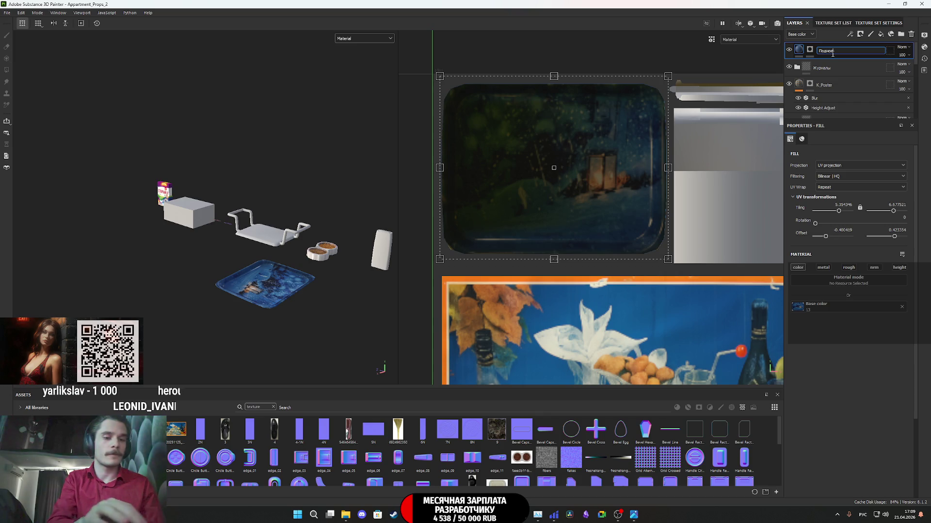
key("Return")
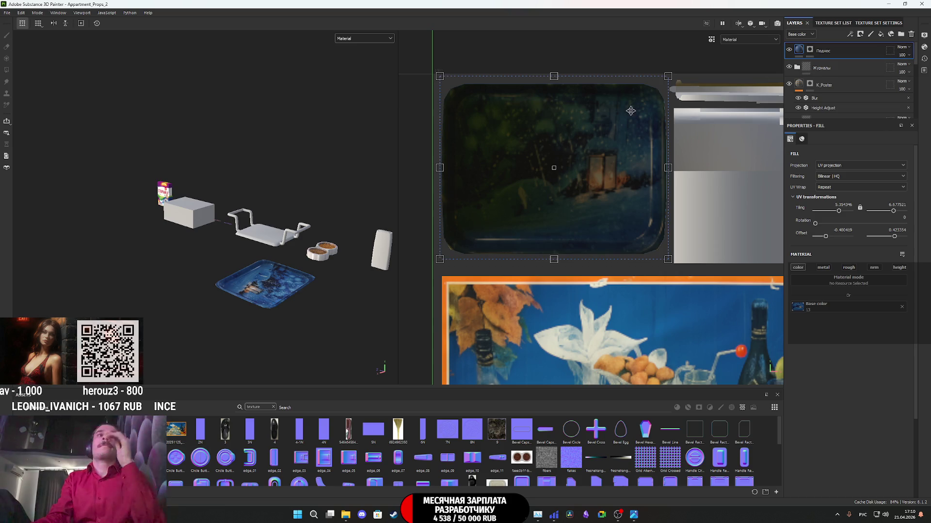
scroll(315, 233, "down", 5)
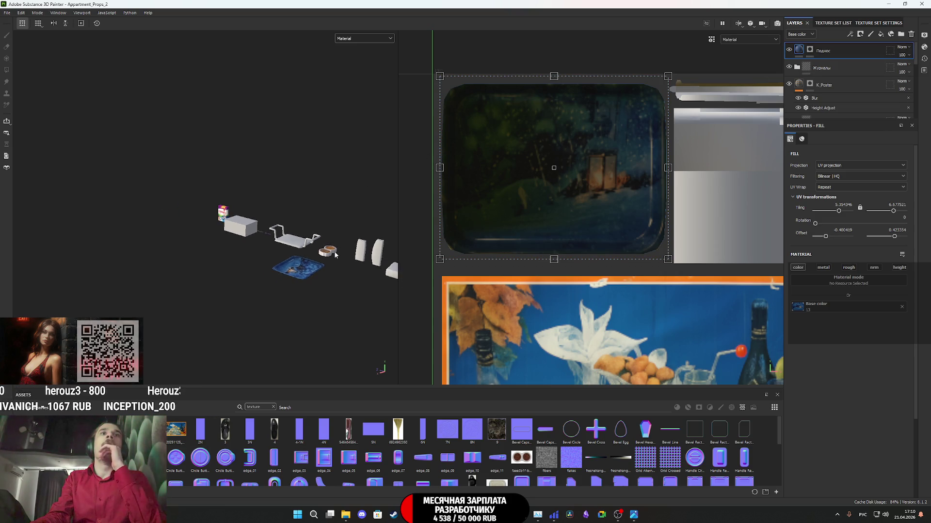
scroll(330, 251, "up", 2)
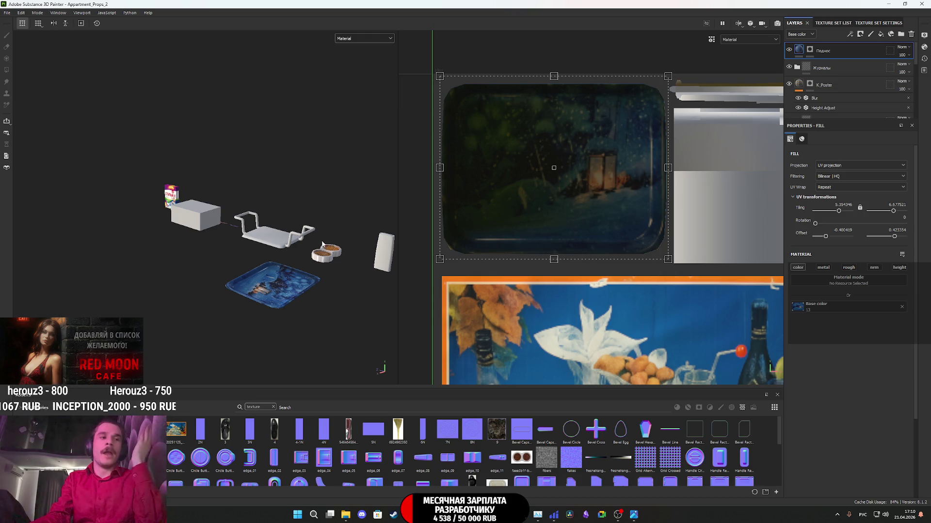
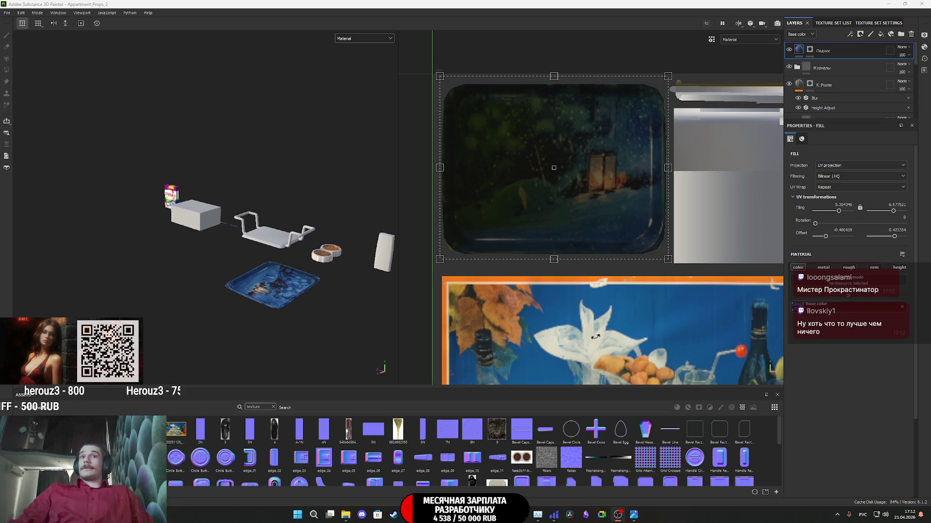
Step: Bring the Chrome window showing ChatGPT's blue snowy tray image to the front
mouse_move(410, 515)
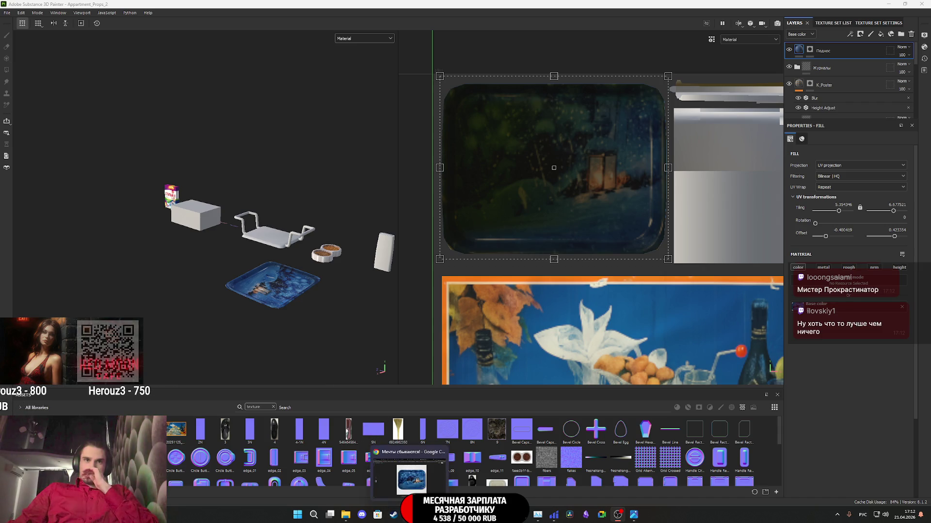
left_click(411, 479)
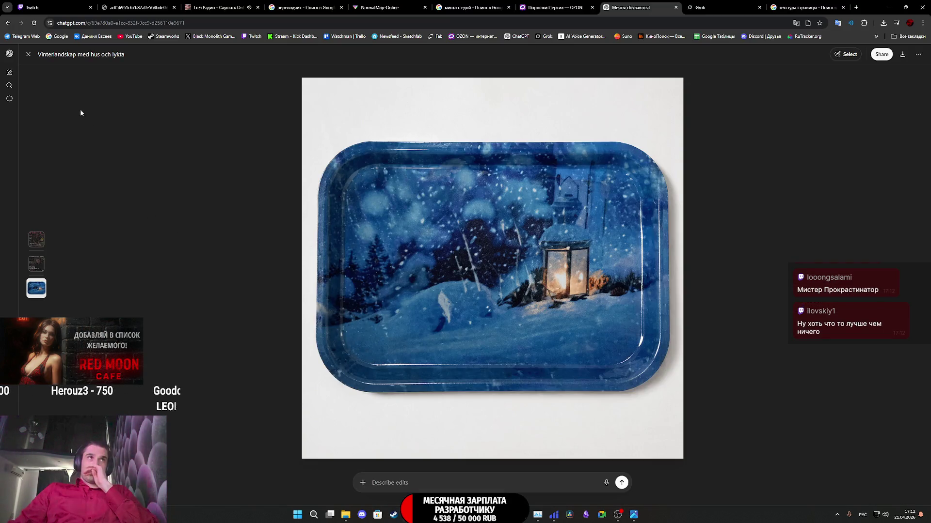
Step: Close the tray image view and the image limit notice, then start a new empty chat
left_click(28, 55)
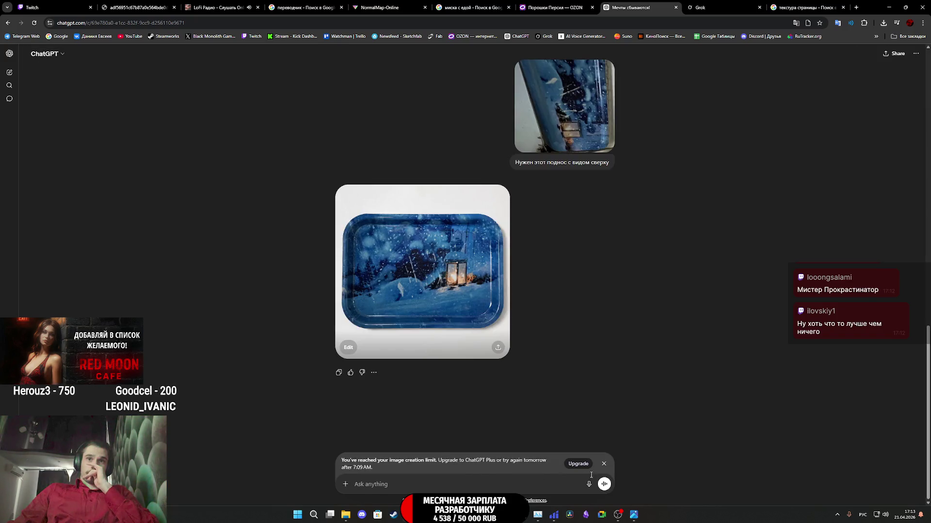
left_click(603, 464)
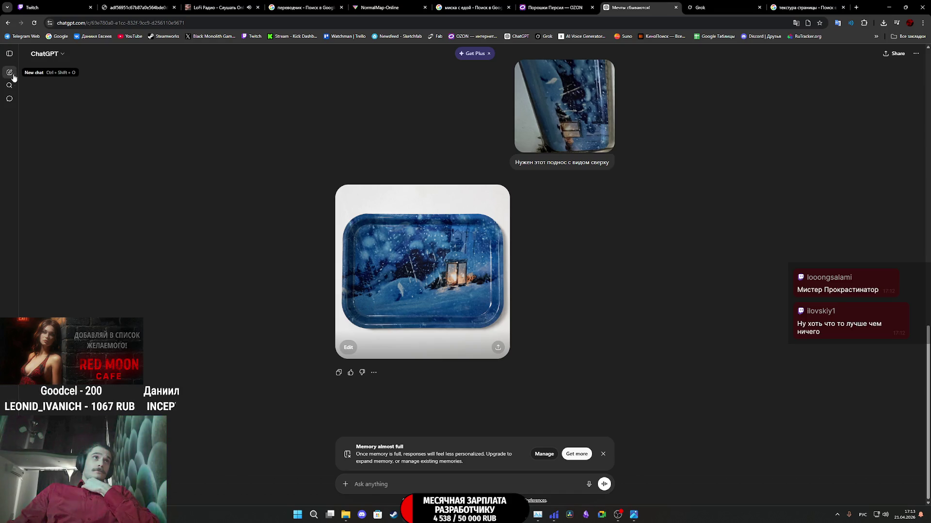
left_click(12, 74)
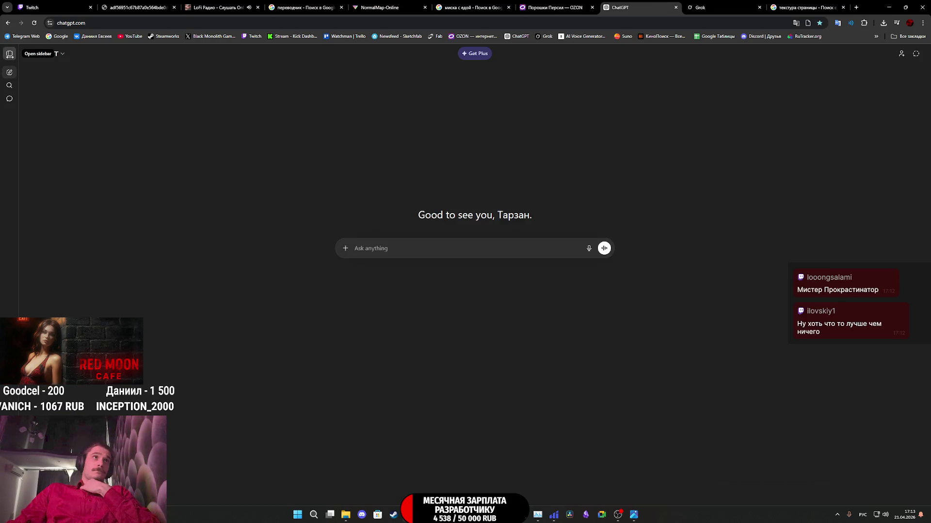
left_click(46, 54)
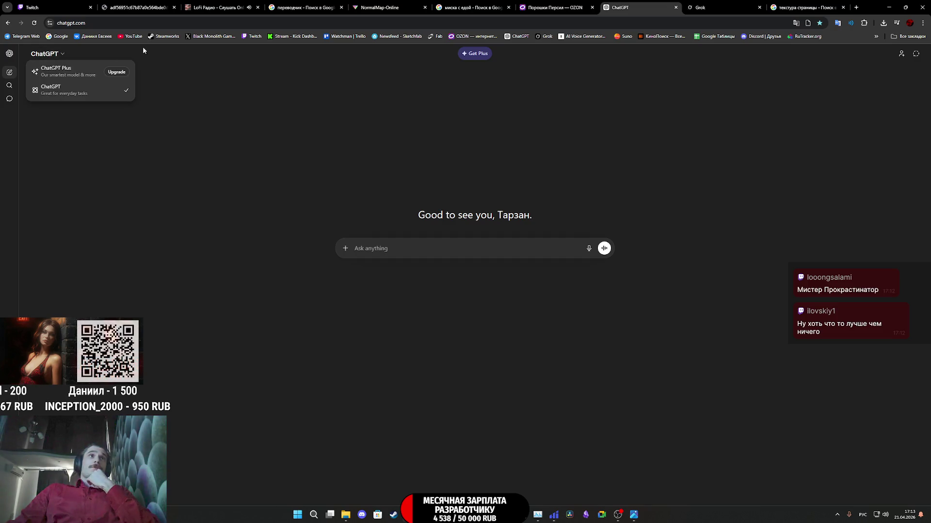
left_click(118, 22)
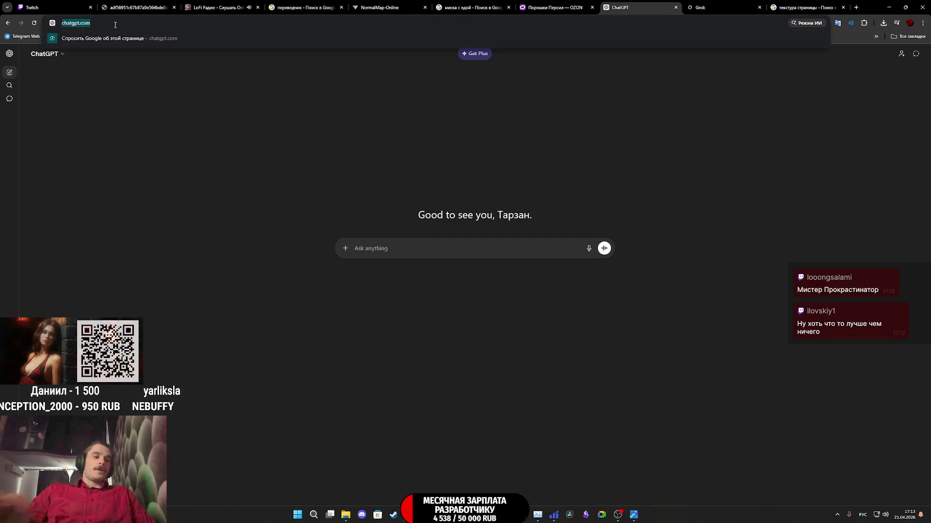
Step: Search Google for 'gpt image', look at the ChatGPT Images result, then close its tab
type("пз")
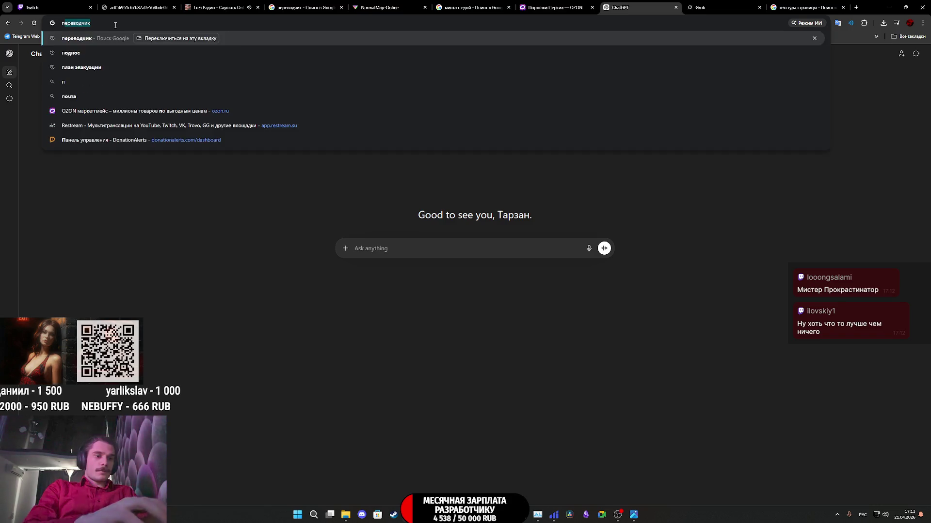
type("е шьф")
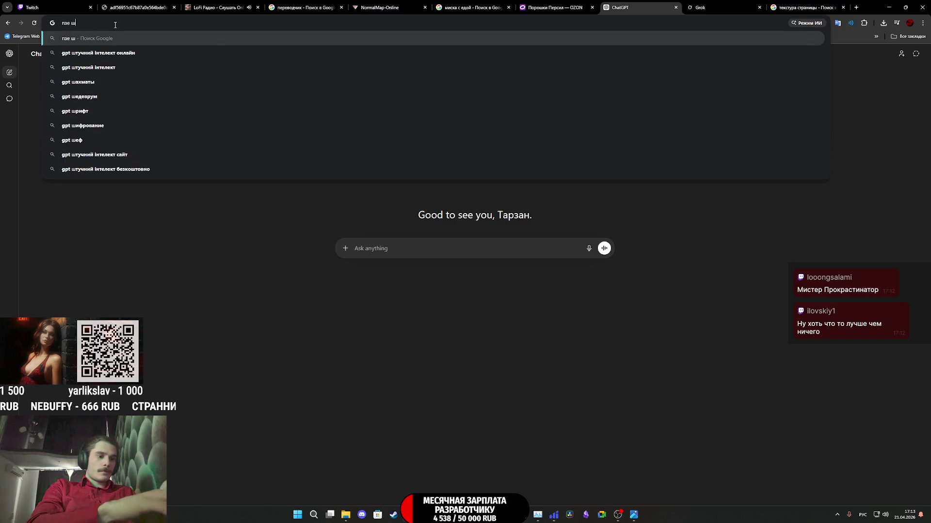
key("Down")
key("Return")
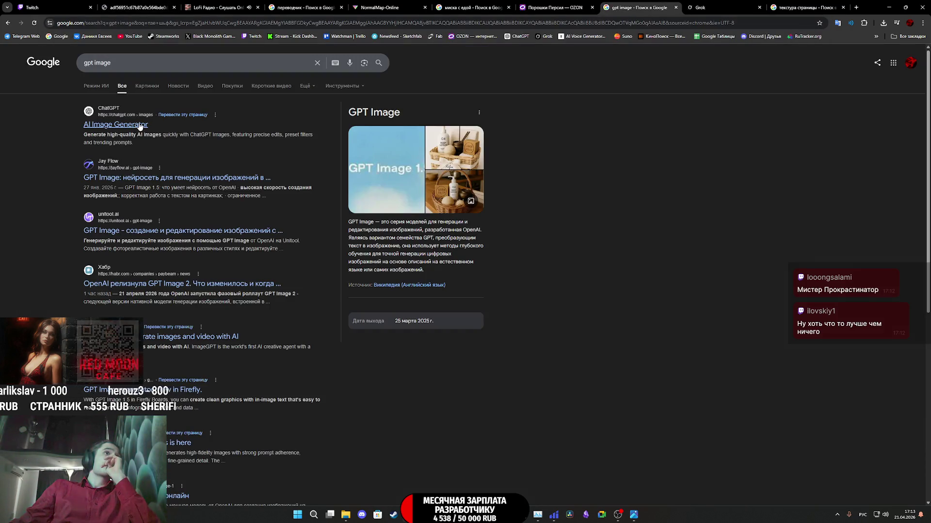
middle_click(129, 125)
left_click(664, 8)
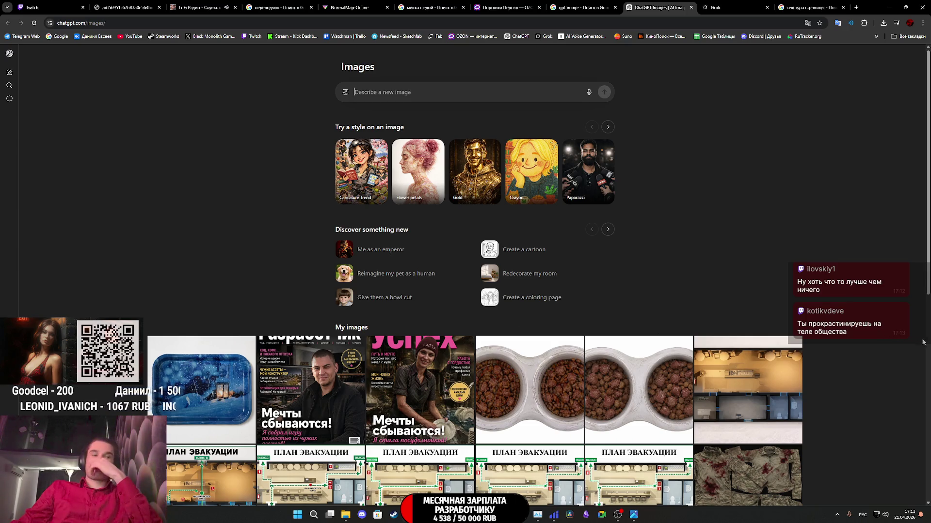
key("alt+Tab")
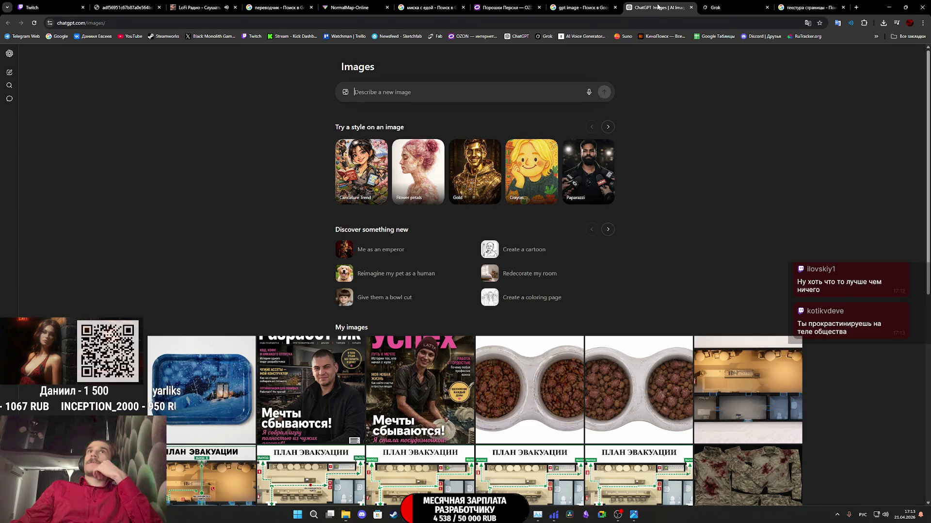
left_click(691, 7)
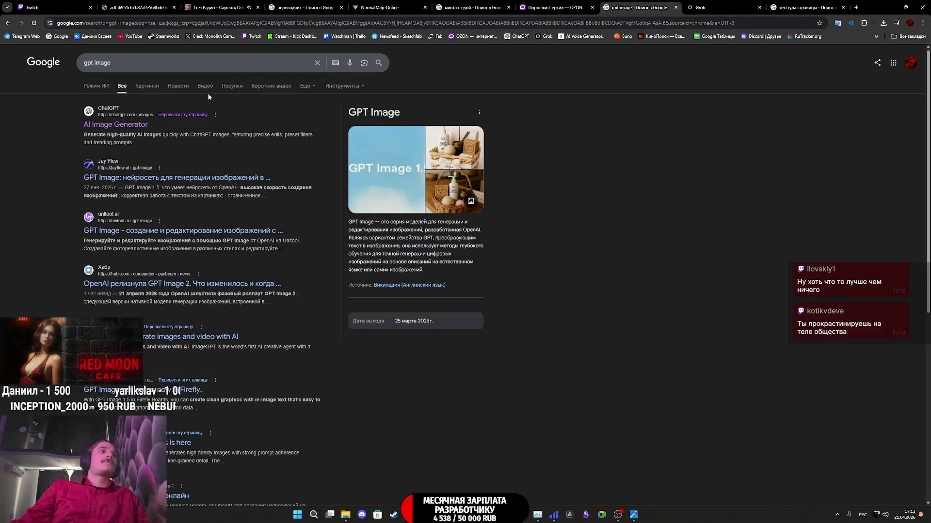
Step: Search Google for 'sora' and open the official Sora page in a new tab
type("/")
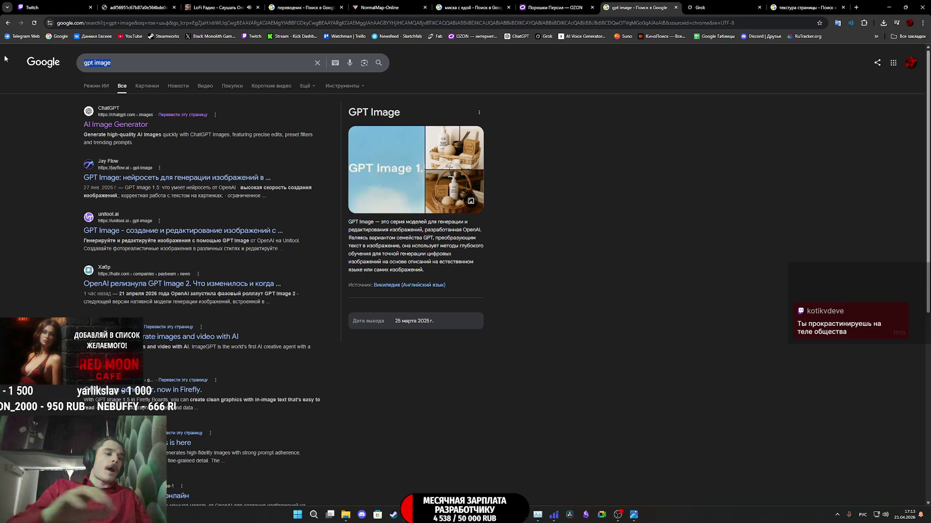
type("ыщкф")
key("Return")
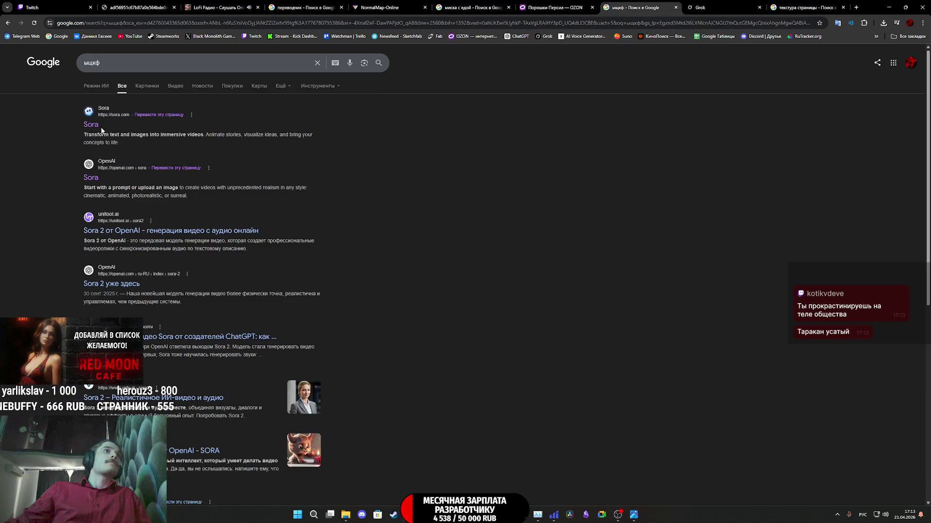
middle_click(91, 178)
Step: Go to the Sora tab, accept all cookies and log in
left_click(660, 8)
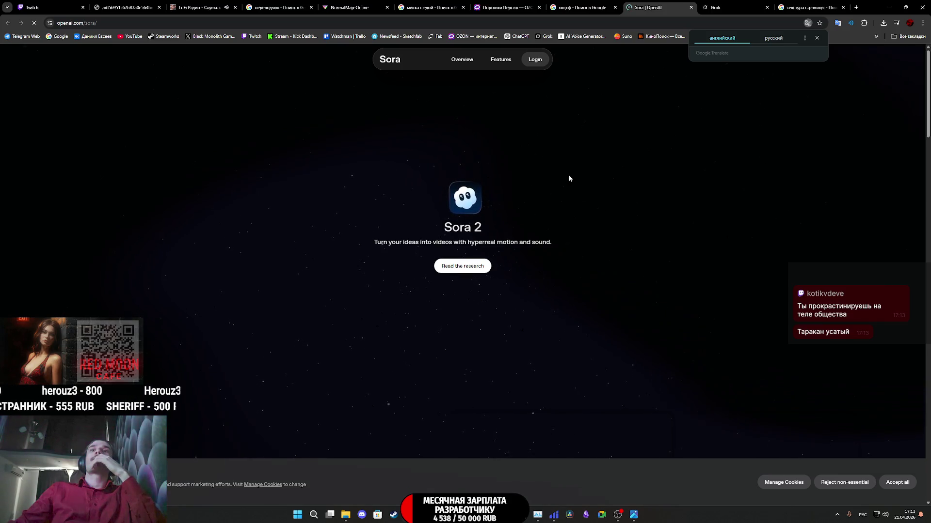
left_click(897, 482)
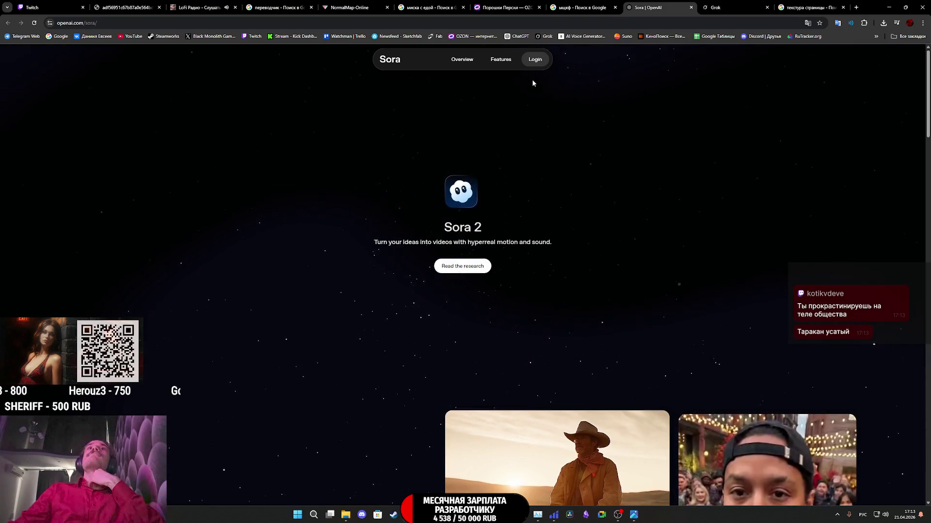
left_click(536, 62)
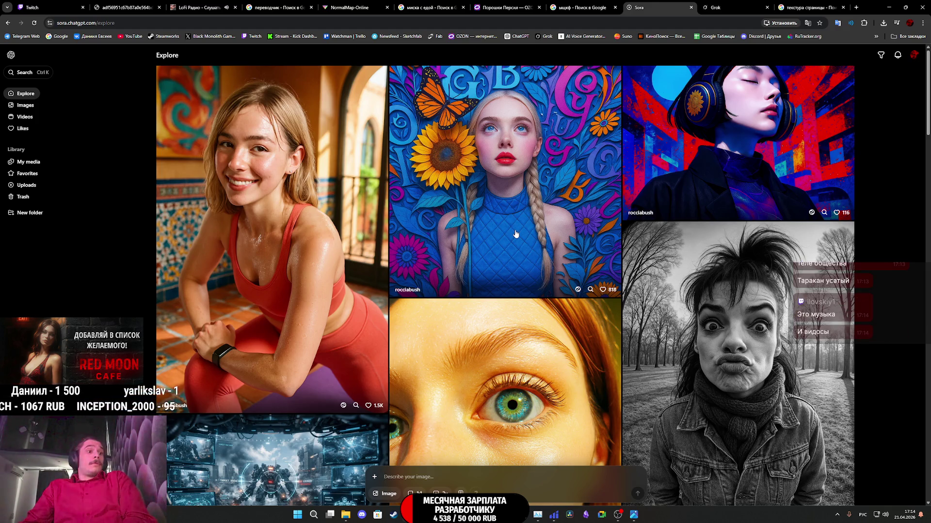
Step: Browse down the Explore grid, then filter to the community Images gallery
scroll(517, 233, "down", 3)
scroll(515, 236, "down", 5)
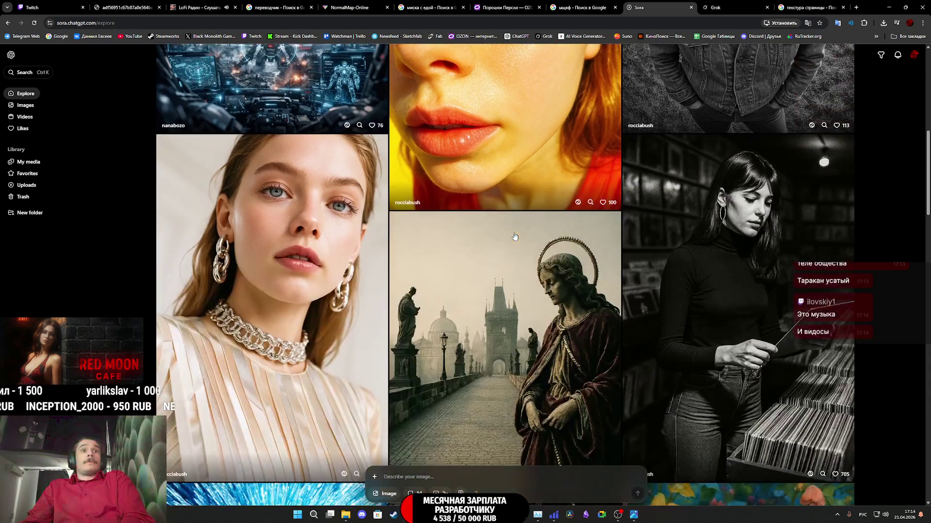
scroll(515, 236, "down", 10)
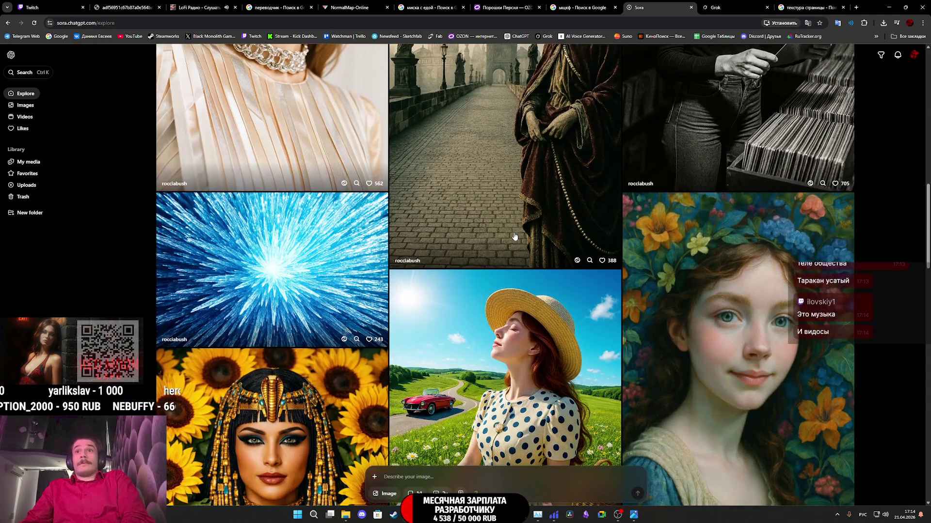
scroll(515, 236, "down", 2)
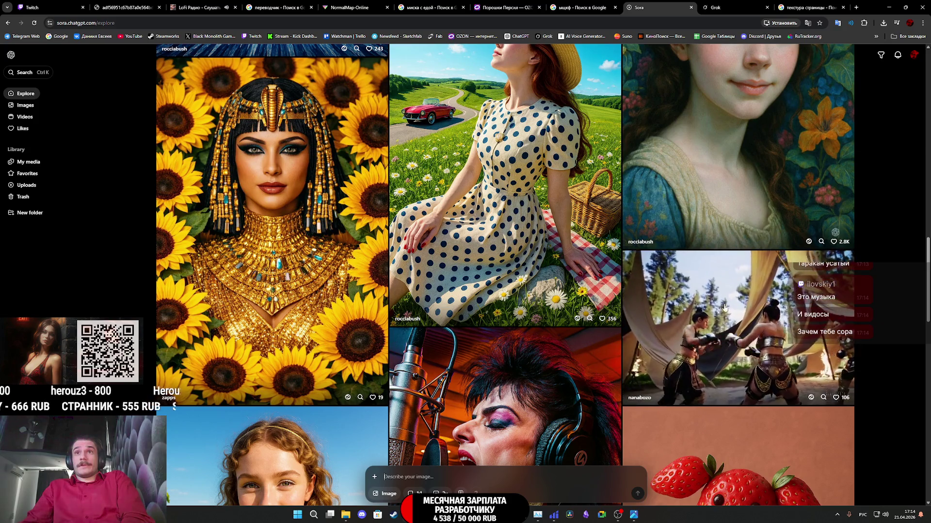
scroll(735, 332, "down", 4)
scroll(710, 302, "down", 12)
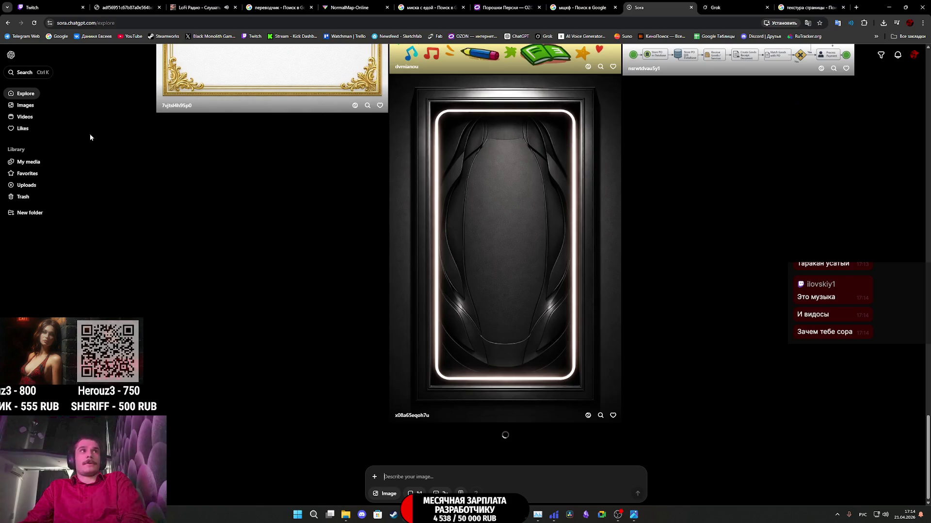
left_click(34, 105)
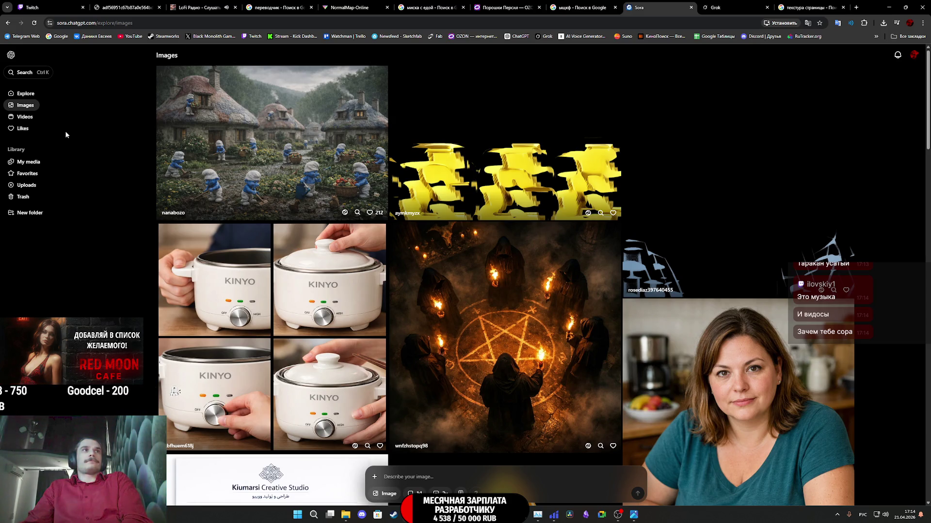
Step: Open My media to see earlier generations like teal doors and washing machines
left_click(35, 162)
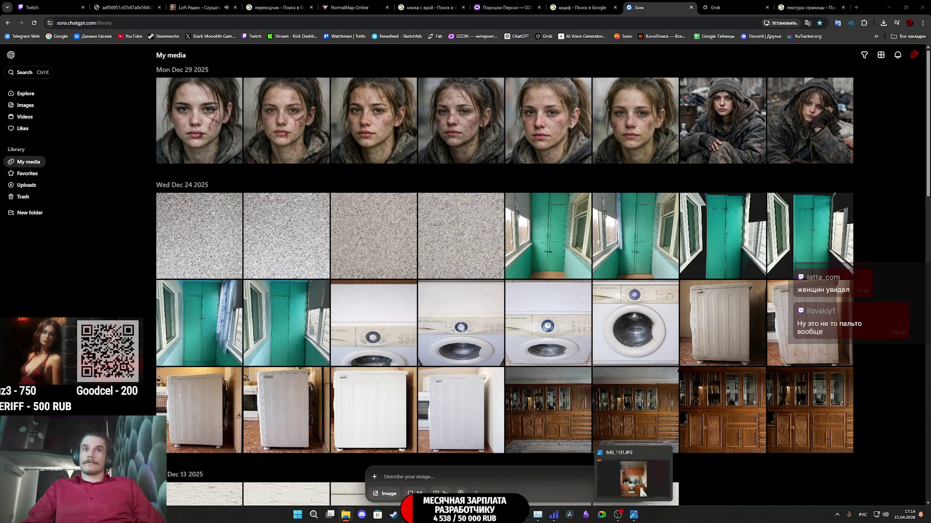
mouse_move(490, 515)
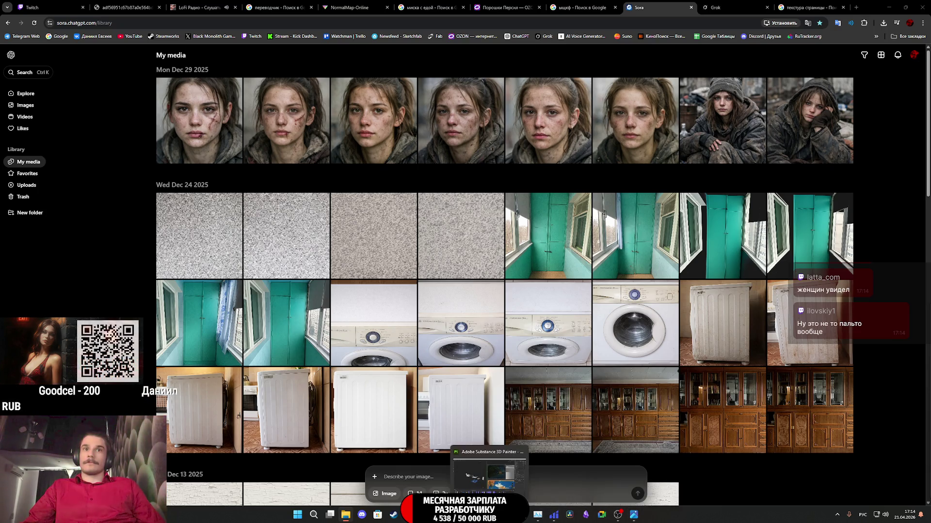
Step: Return to Substance Painter and orbit to reveal the poster and small kitchen props
left_click(488, 472)
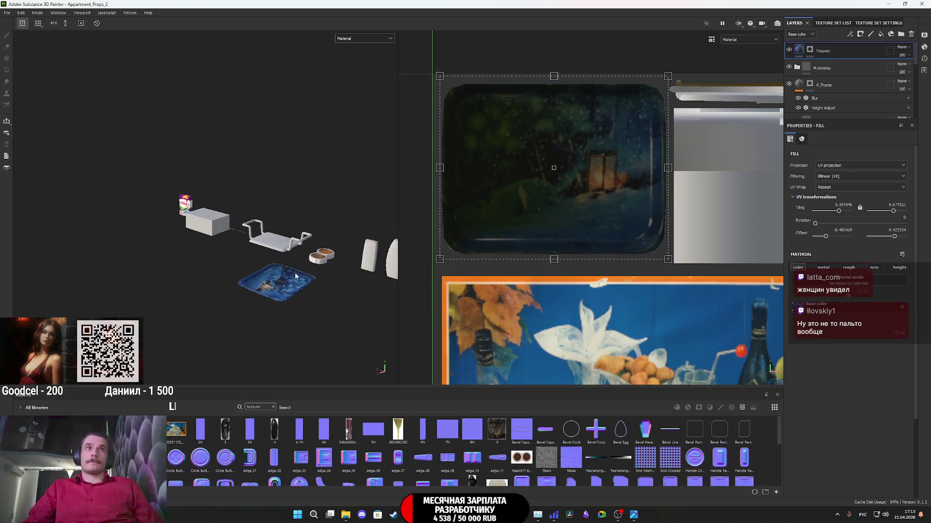
mouse_move(293, 274)
left_mouse_down("alt")
mouse_move(346, 259)
mouse_move(217, 264)
left_mouse_up("alt")
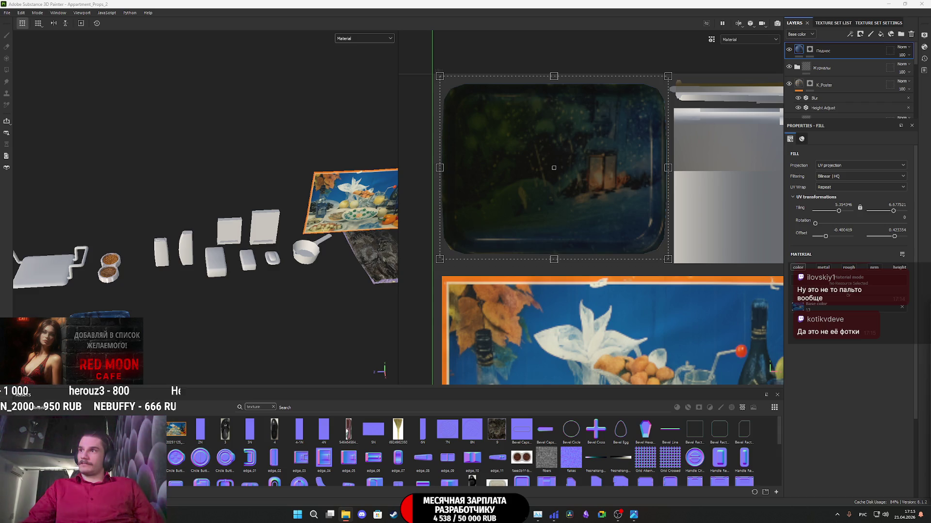
mouse_move(645, 458)
left_mouse_down()
mouse_move(387, 355)
mouse_move(459, 387)
mouse_move(621, 431)
mouse_move(527, 451)
left_mouse_up()
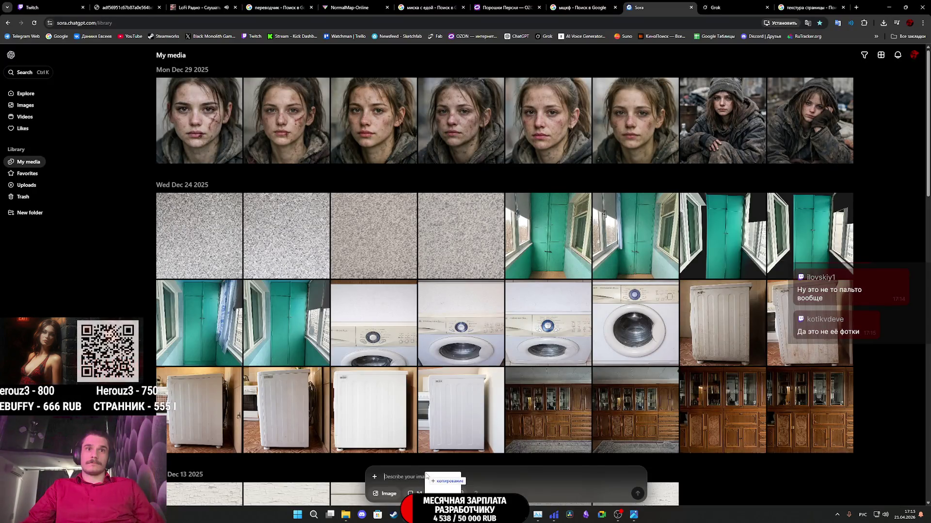
Step: Close the bottle screenshot tab and try attaching a washing-machine image to the Sora prompt
left_click(426, 472)
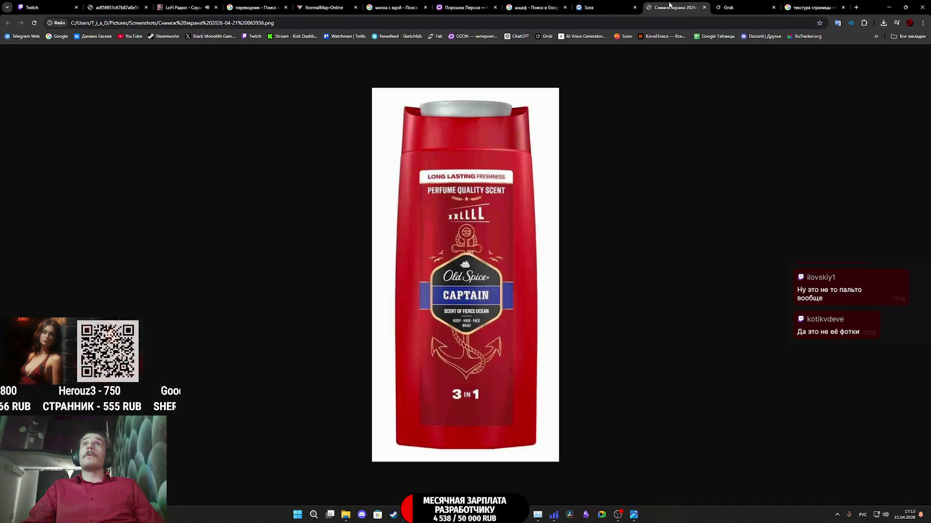
middle_click(669, 4)
left_click(375, 477)
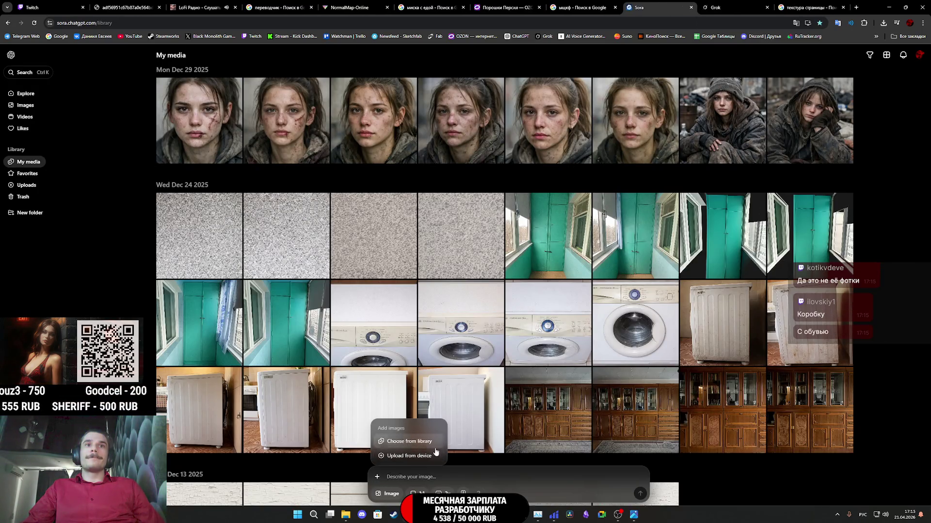
left_click(542, 483)
mouse_move(450, 412)
left_mouse_down()
mouse_move(403, 487)
mouse_move(460, 481)
mouse_move(383, 467)
mouse_move(571, 392)
left_mouse_up()
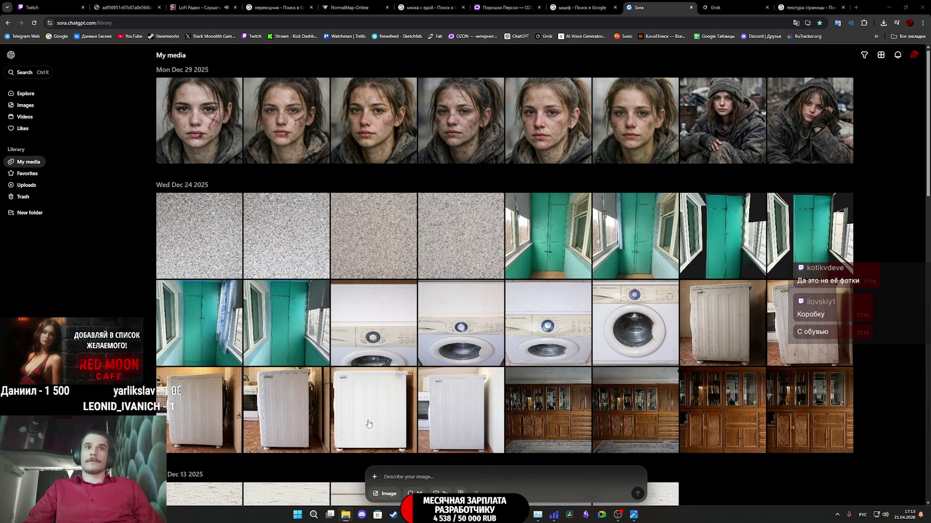
left_click(376, 480)
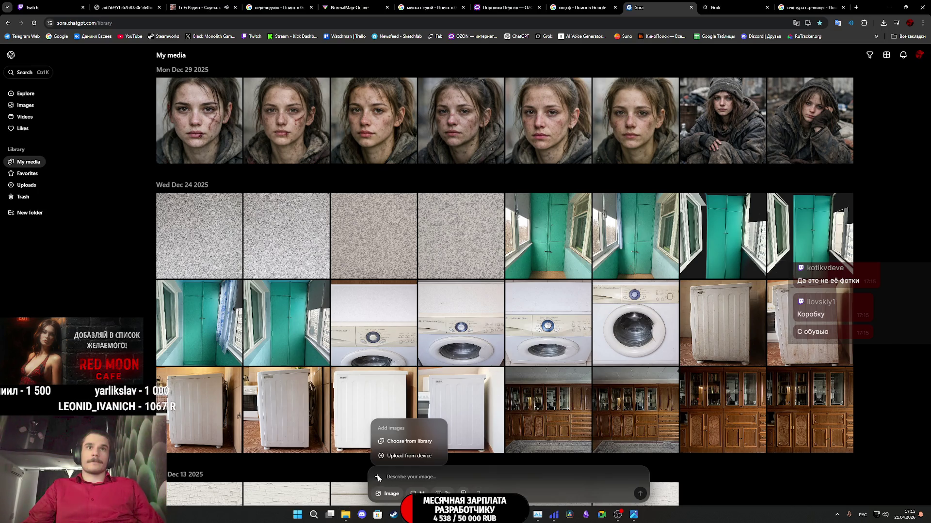
Step: Add the shower-gel picture to Sora's Uploads through the media library picker
left_click(423, 457)
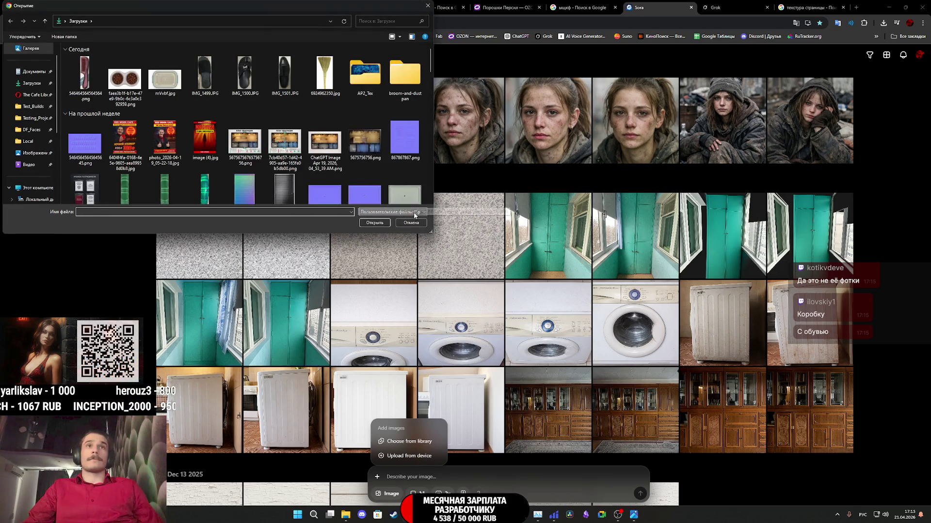
left_click(410, 223)
left_click(409, 441)
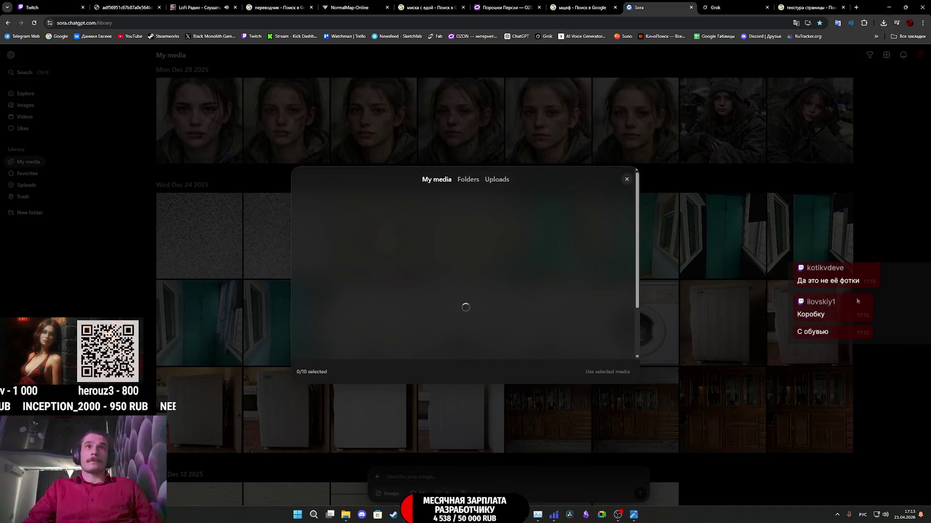
left_click(496, 183)
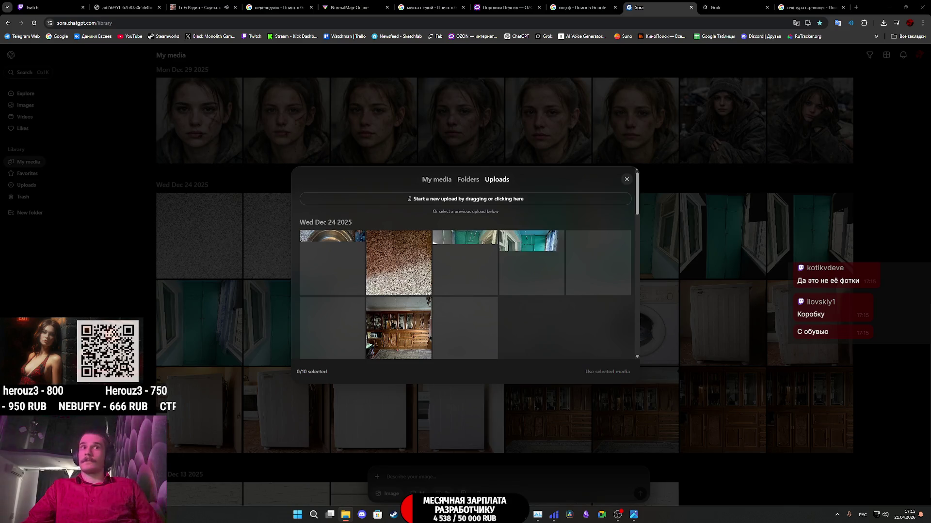
left_click_drag(368, 342, 465, 200)
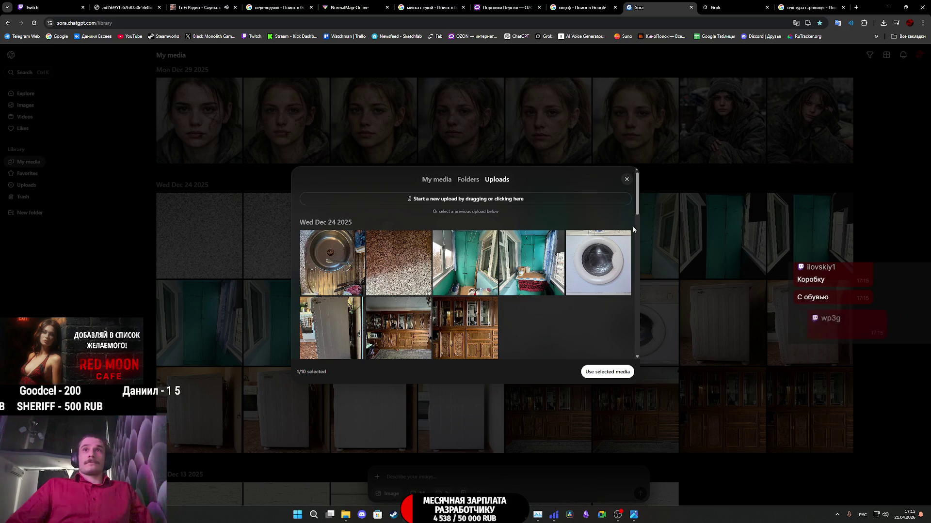
left_click(626, 179)
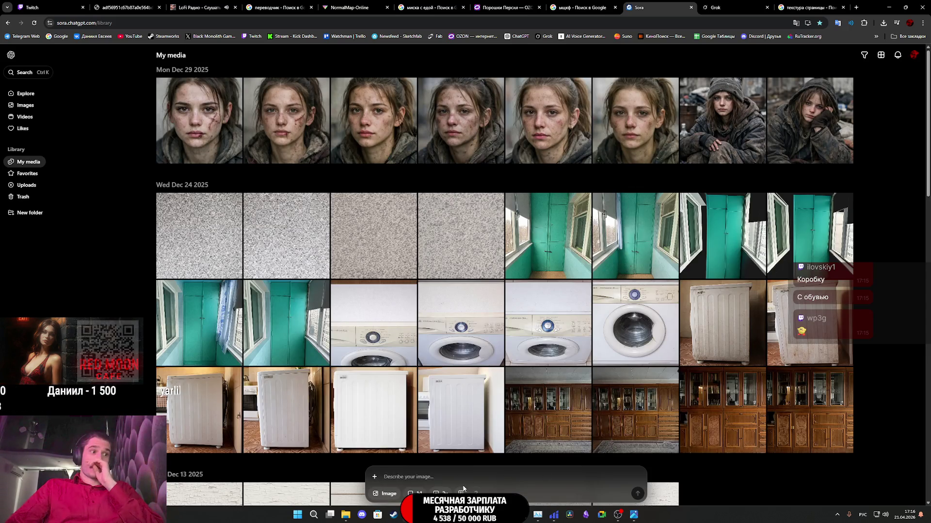
Step: Attach the red shower-gel upload from the library to the prompt
left_click(376, 481)
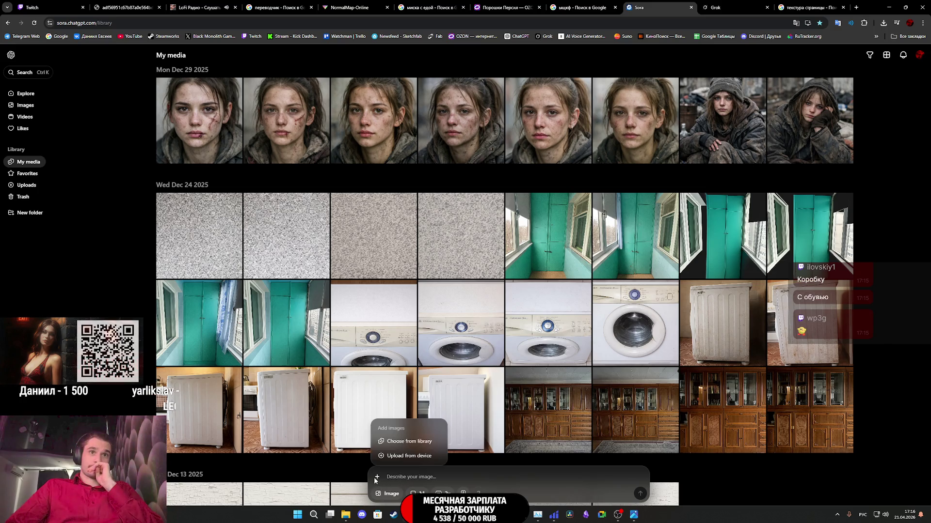
left_click(404, 441)
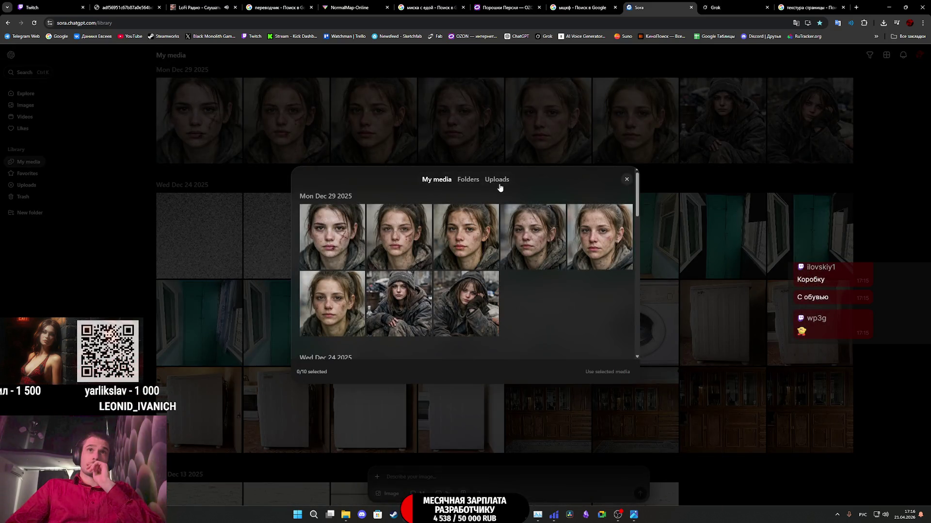
left_click(497, 180)
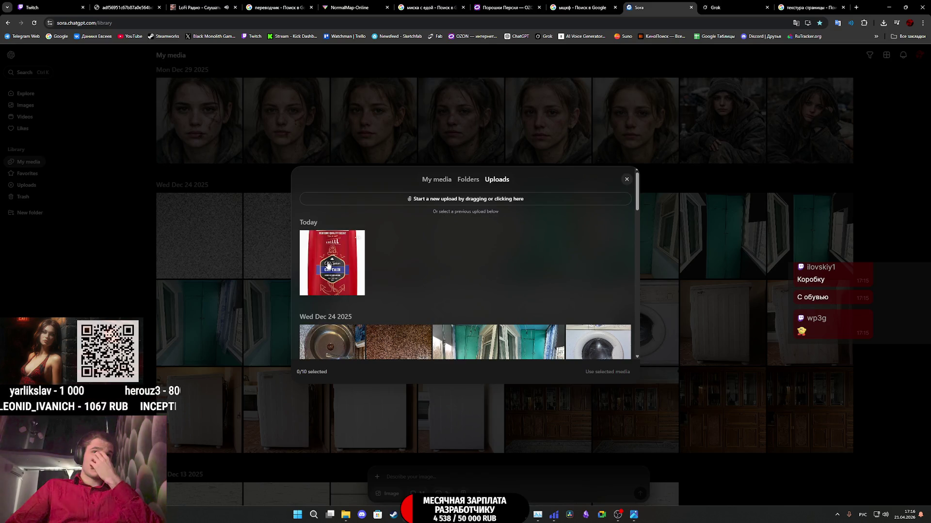
left_click(327, 264)
left_click(613, 372)
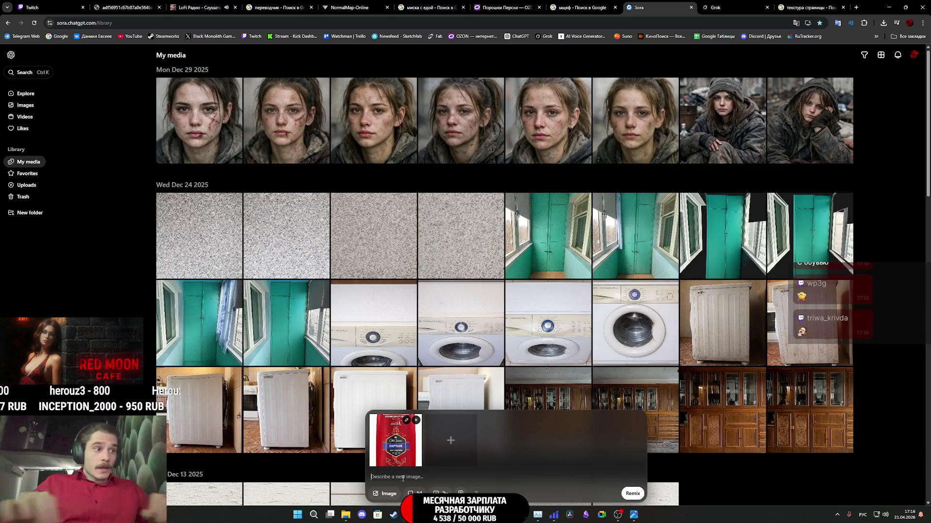
Step: Write the prompt 'Измени название геля для душа на WP3G'
type("Измени название")
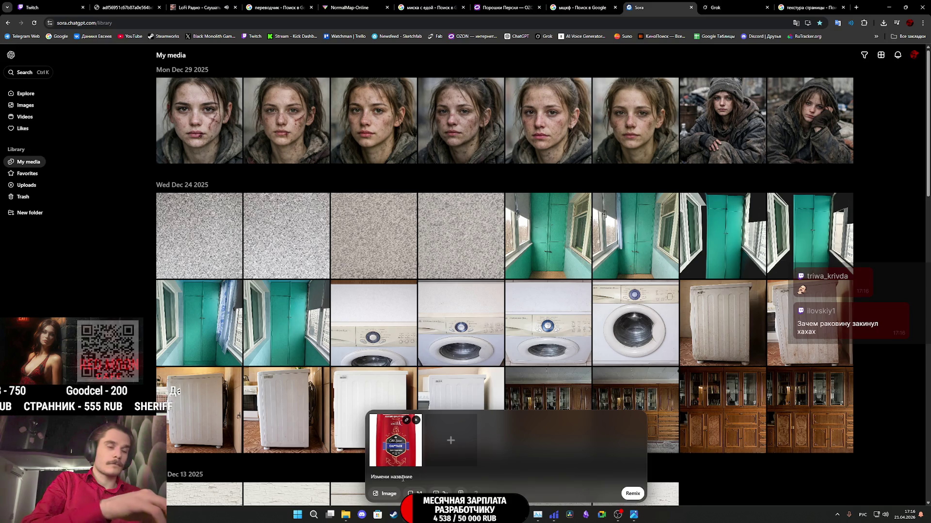
type("шамп")
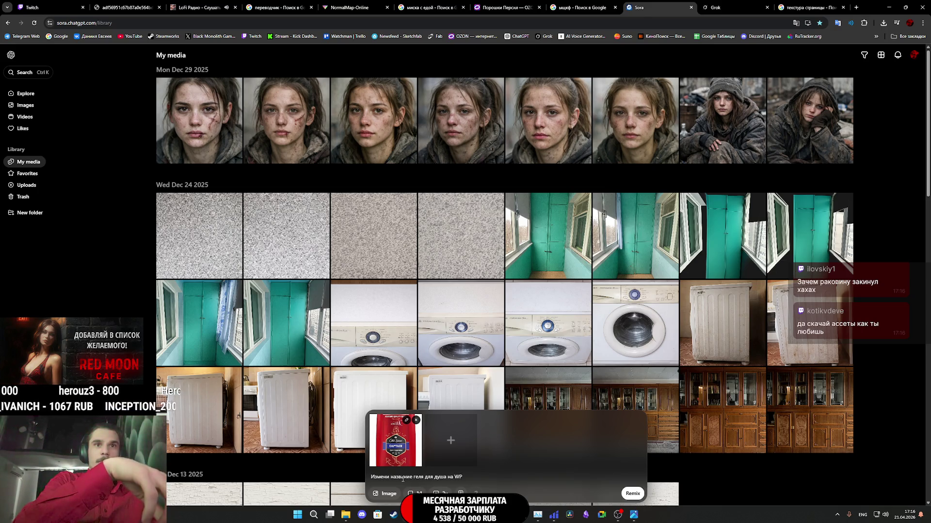
type("3G")
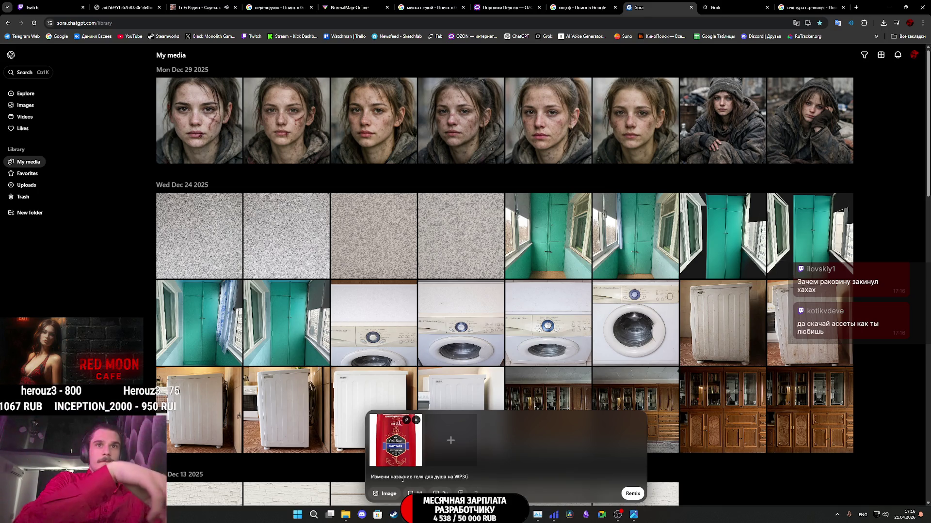
key("shift+Return")
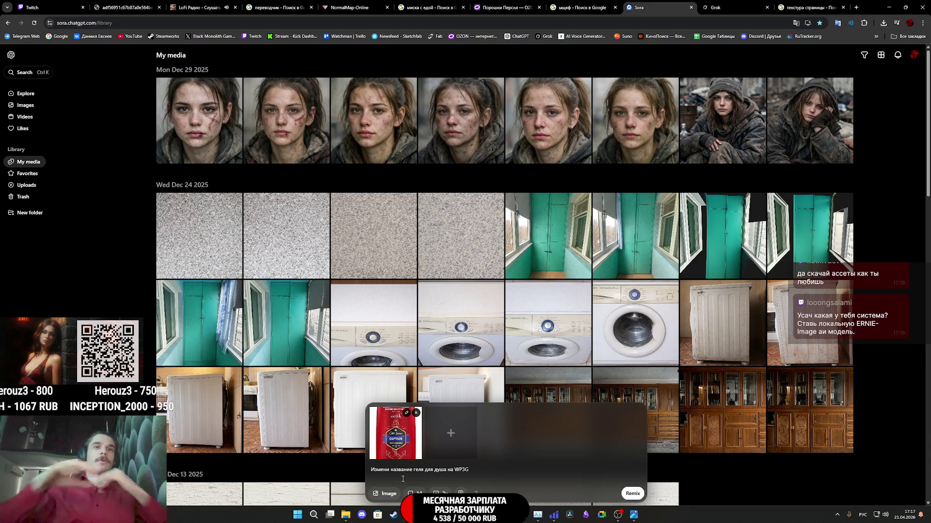
left_click(48, 8)
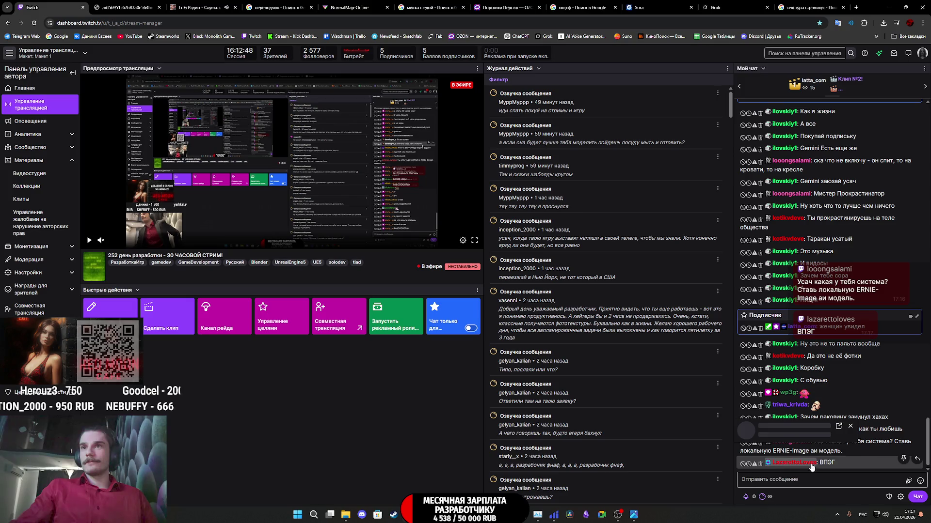
Step: Google the term ERNIE-Image taken from a viewer's chat message
left_click(802, 465)
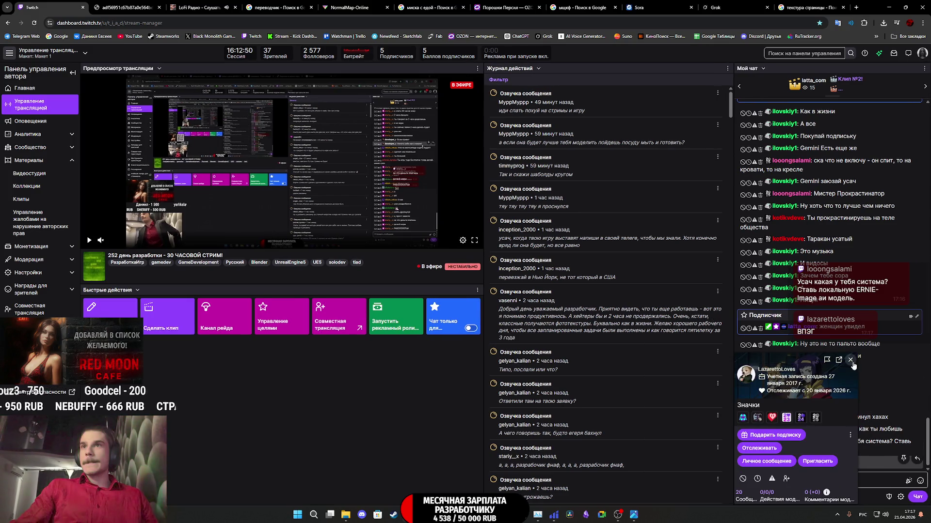
left_click(868, 473)
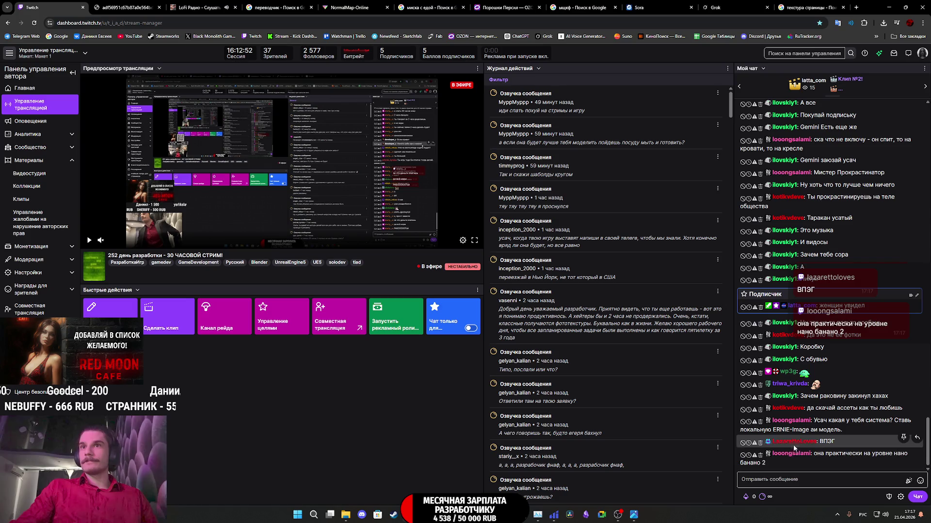
double_click(801, 430)
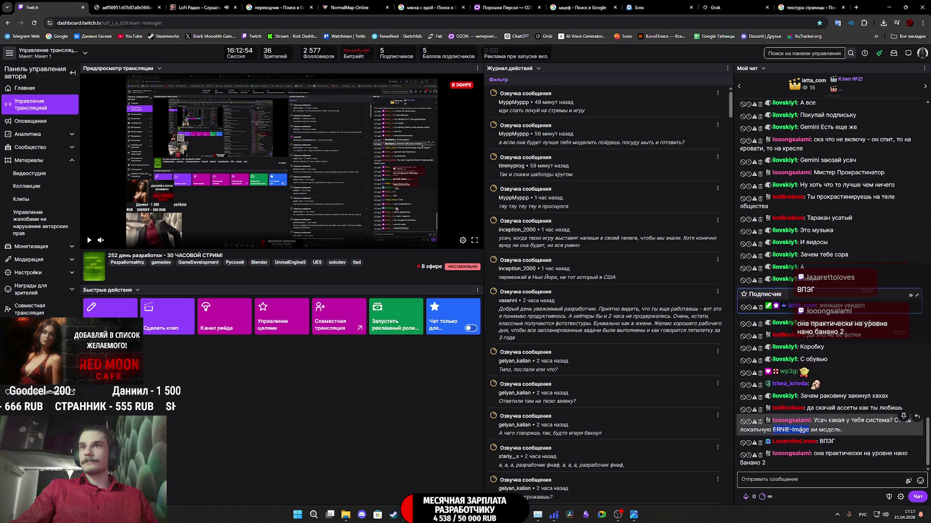
right_click(800, 433)
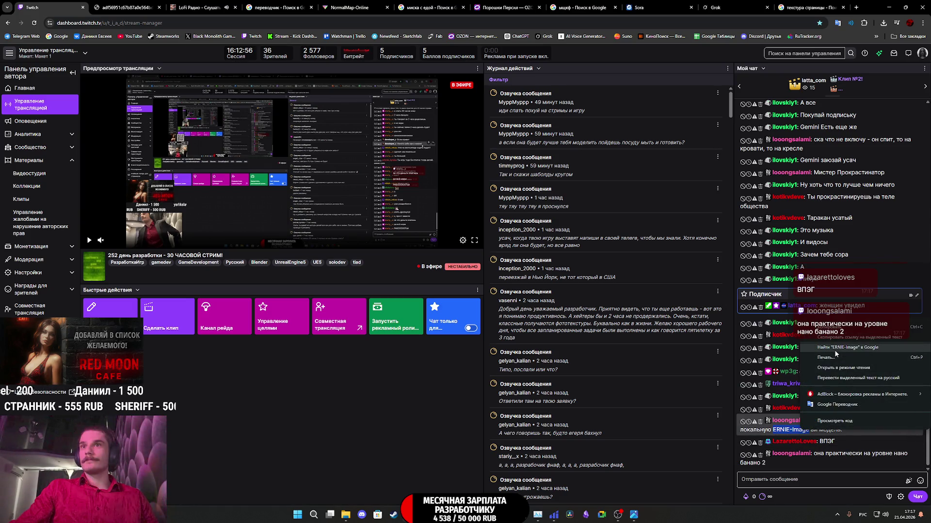
left_click(834, 350)
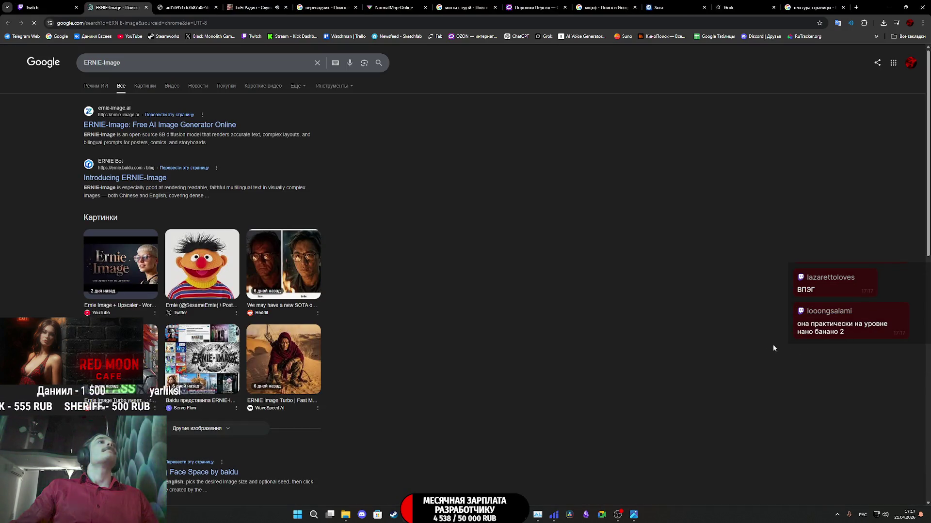
Step: Open the ernie-image.ai site in its own tab and scroll through it
middle_click(170, 129)
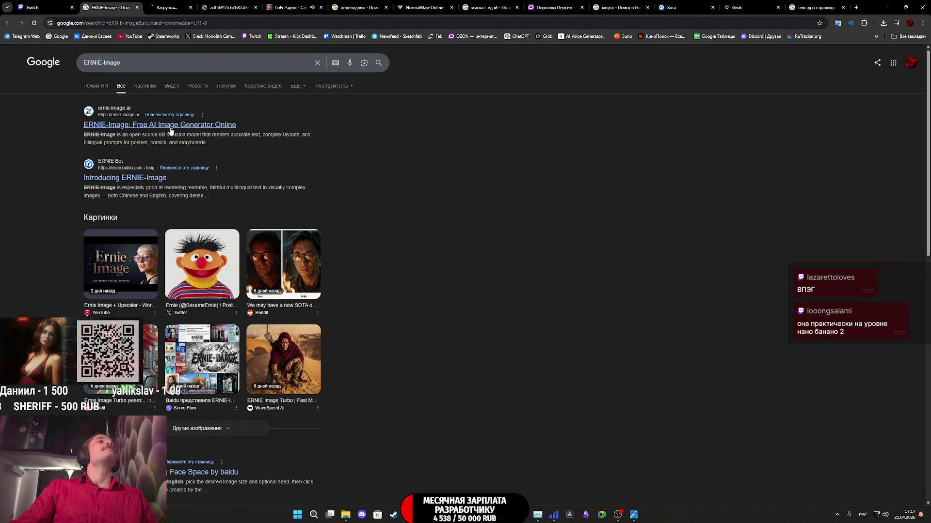
left_click(187, 9)
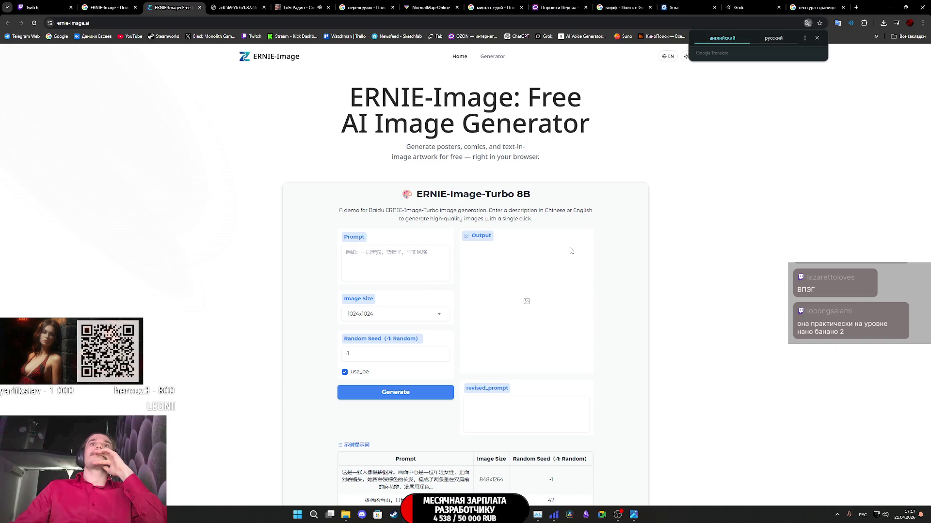
scroll(565, 259, "down", 15)
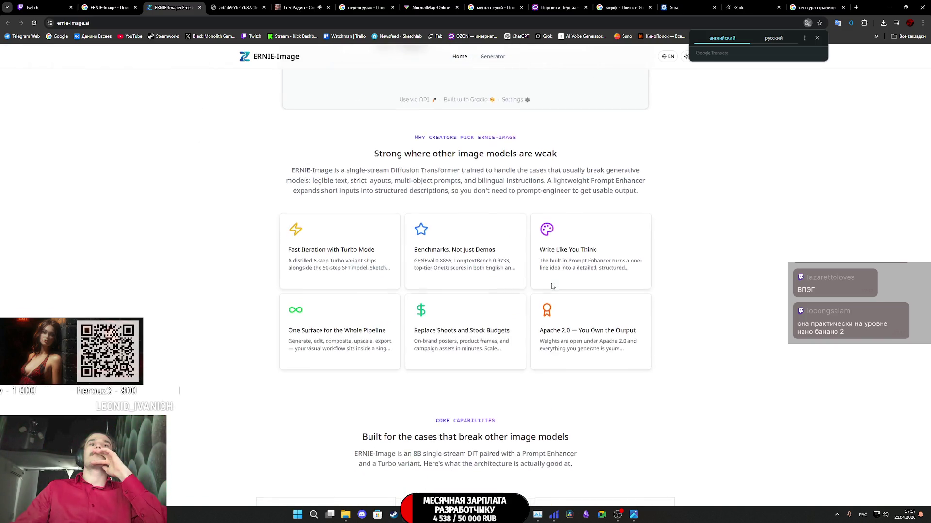
scroll(548, 287, "down", 10)
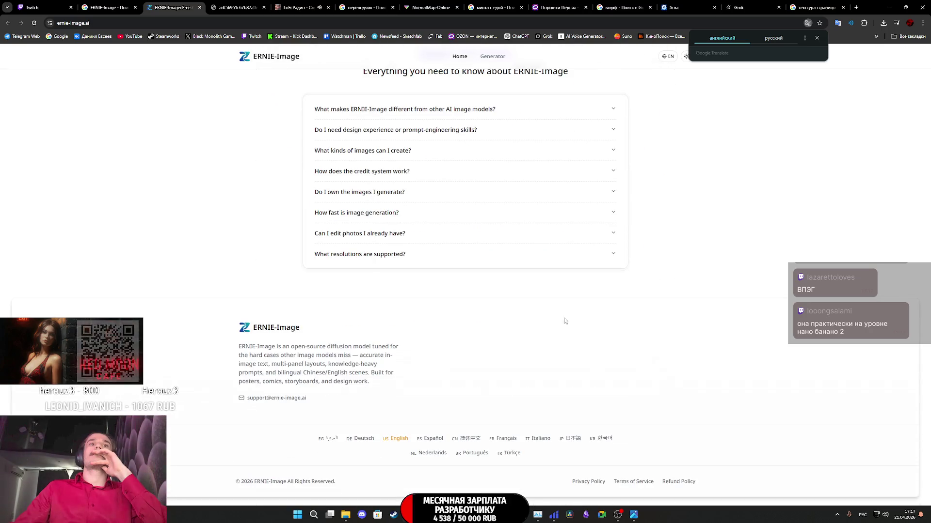
scroll(682, 320, "up", 20)
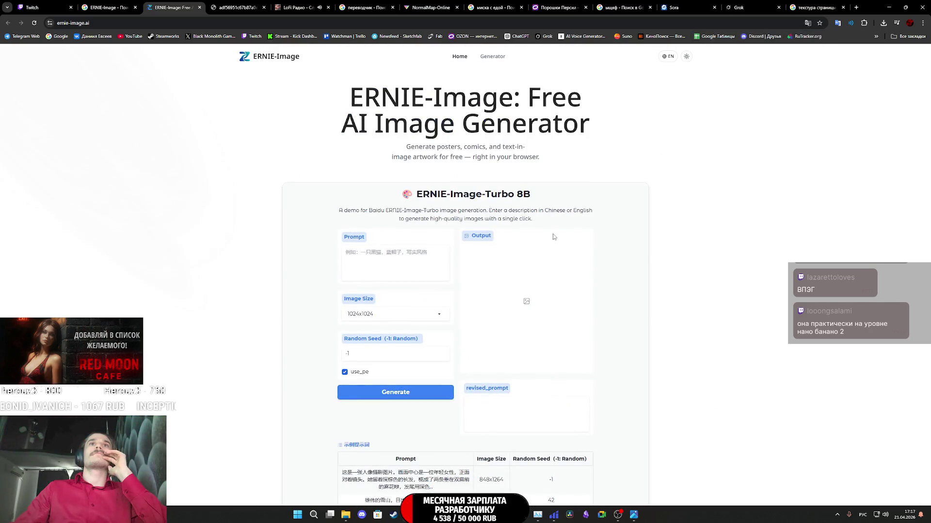
scroll(436, 185, "down", 4)
scroll(427, 194, "up", 4)
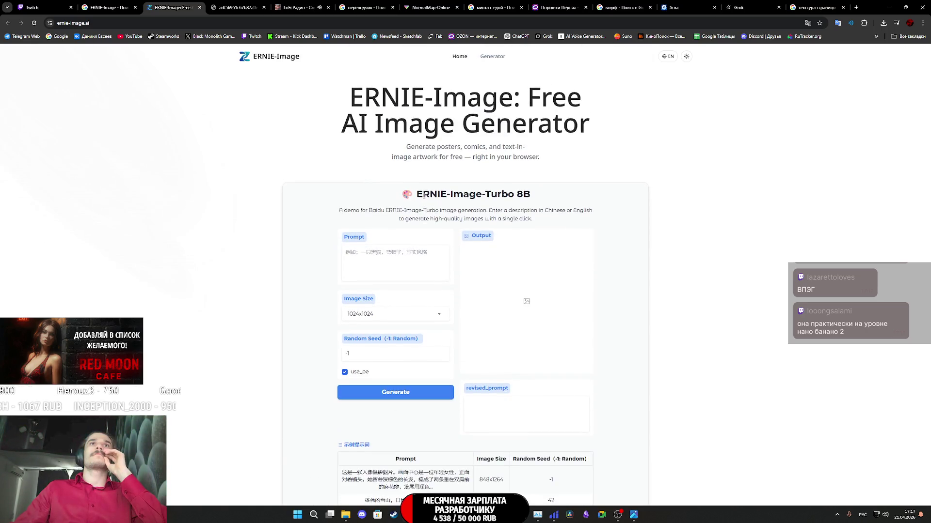
Step: Switch the ERNIE-Image site to dark theme and translate it into Russian
left_click(665, 56)
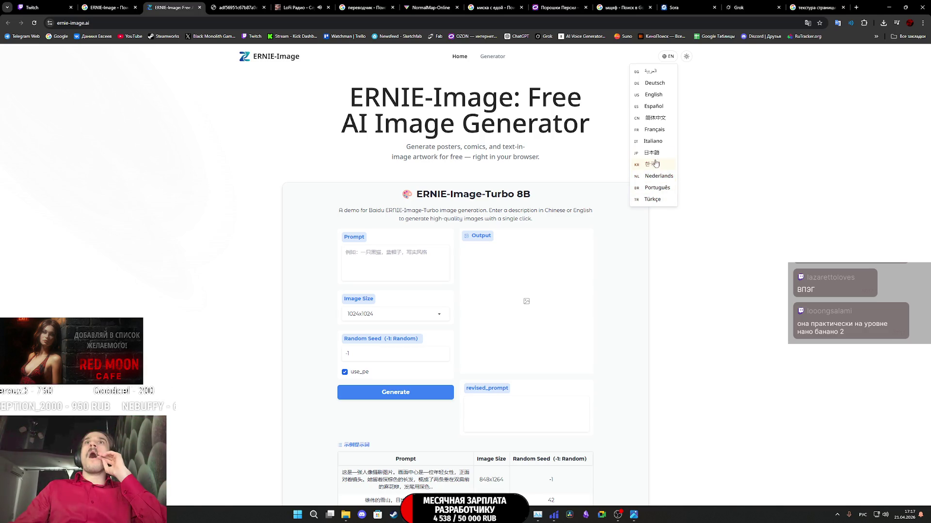
left_click(771, 72)
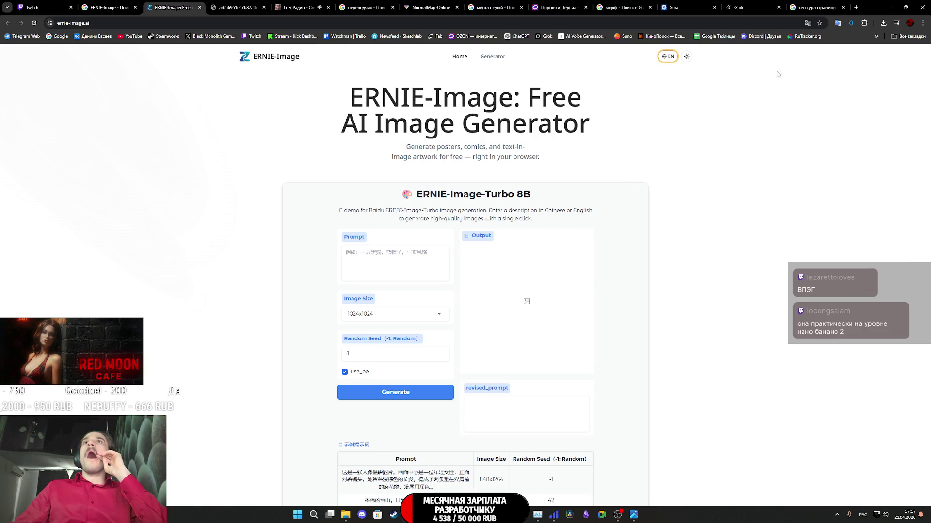
left_click(686, 58)
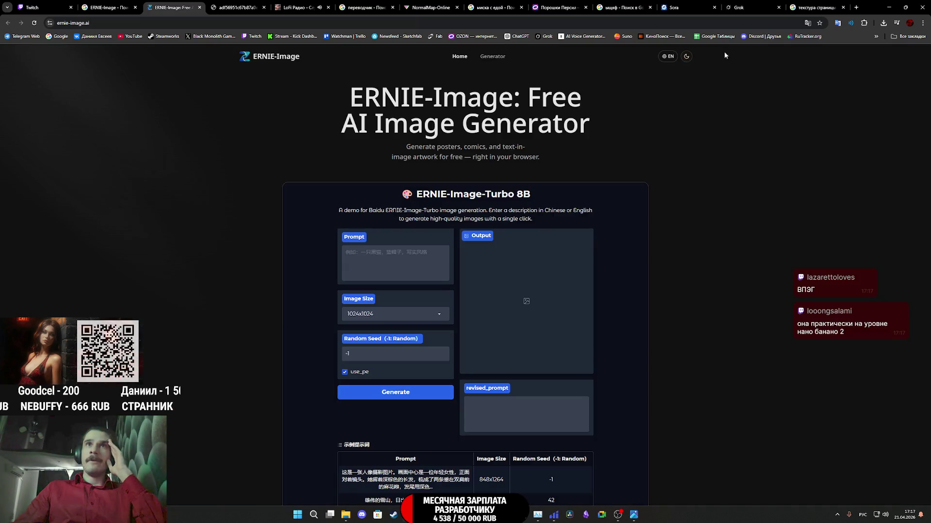
left_click(807, 23)
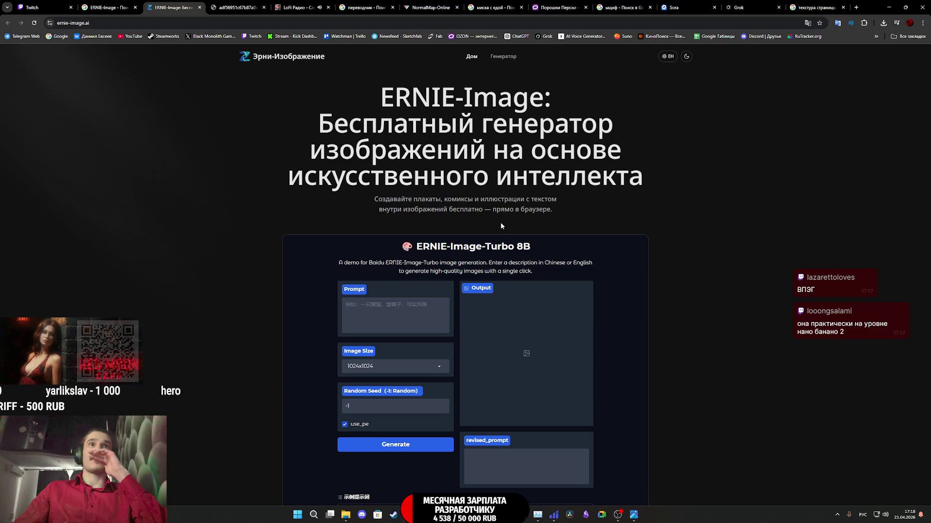
scroll(501, 225, "down", 4)
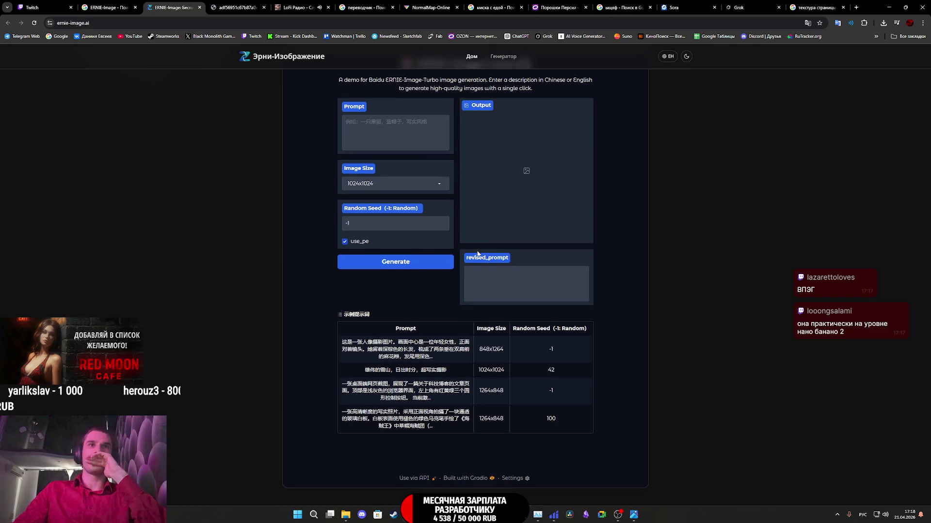
scroll(479, 251, "down", 5)
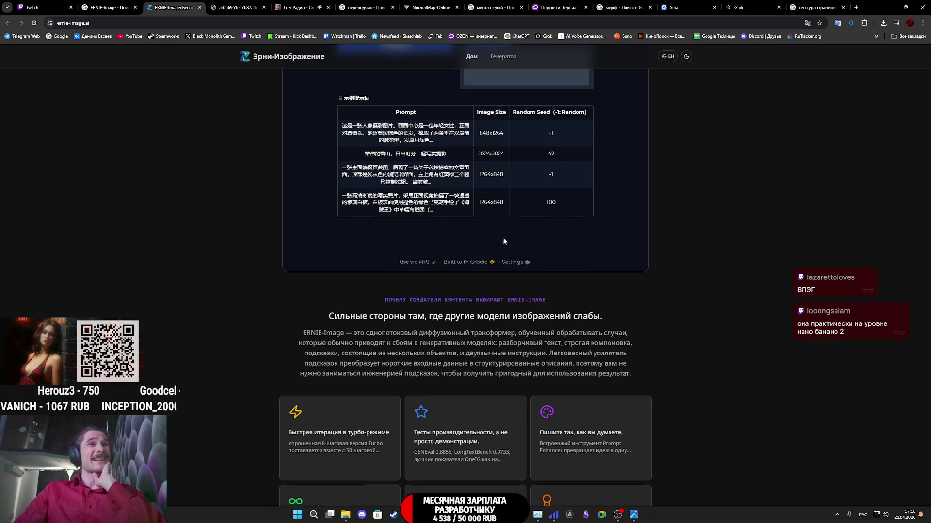
scroll(502, 238, "up", 8)
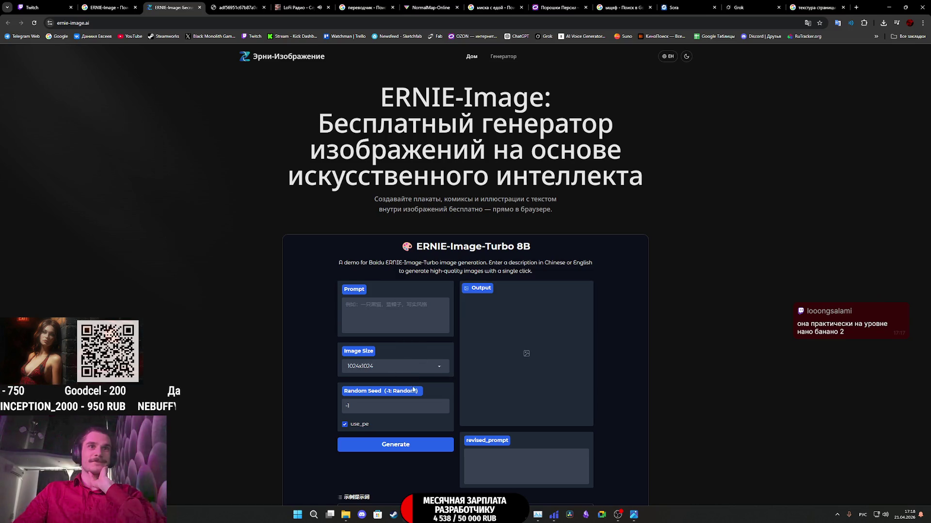
scroll(394, 426, "down", 2)
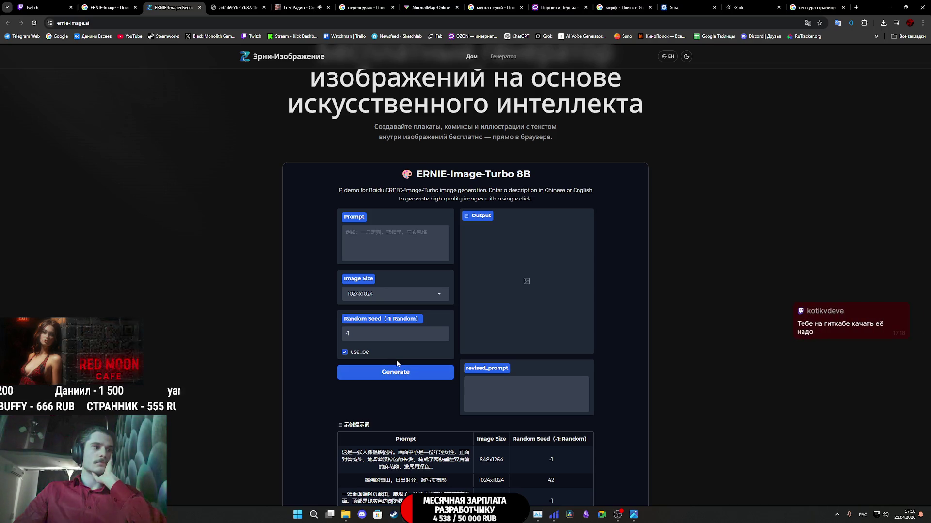
scroll(408, 279, "up", 1)
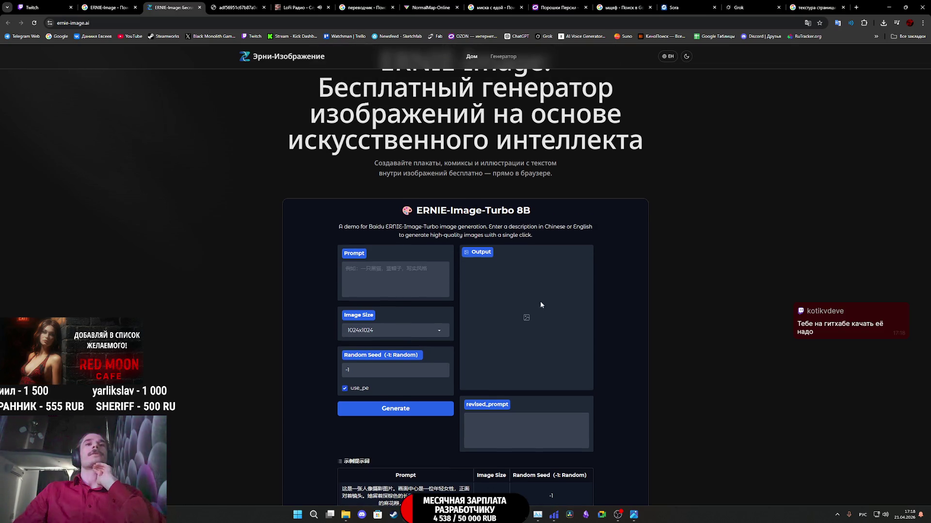
scroll(387, 275, "down", 10)
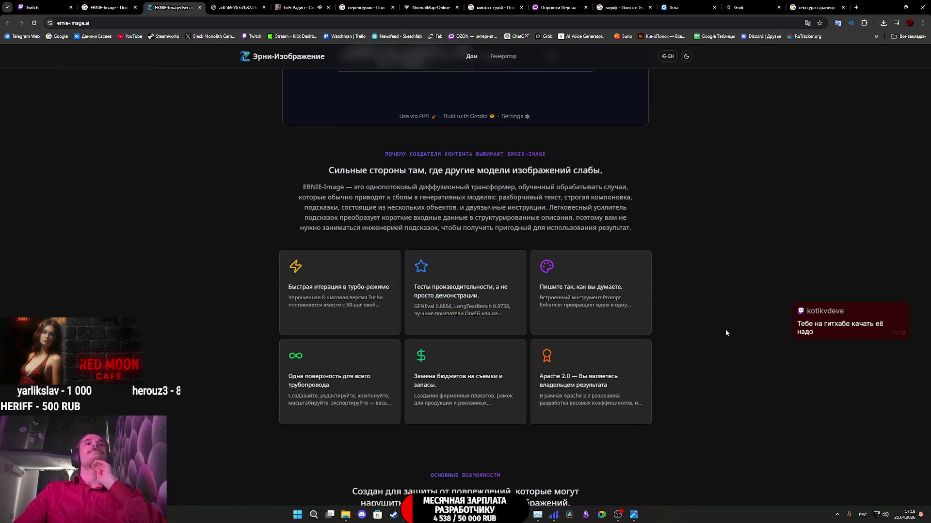
scroll(681, 319, "down", 13)
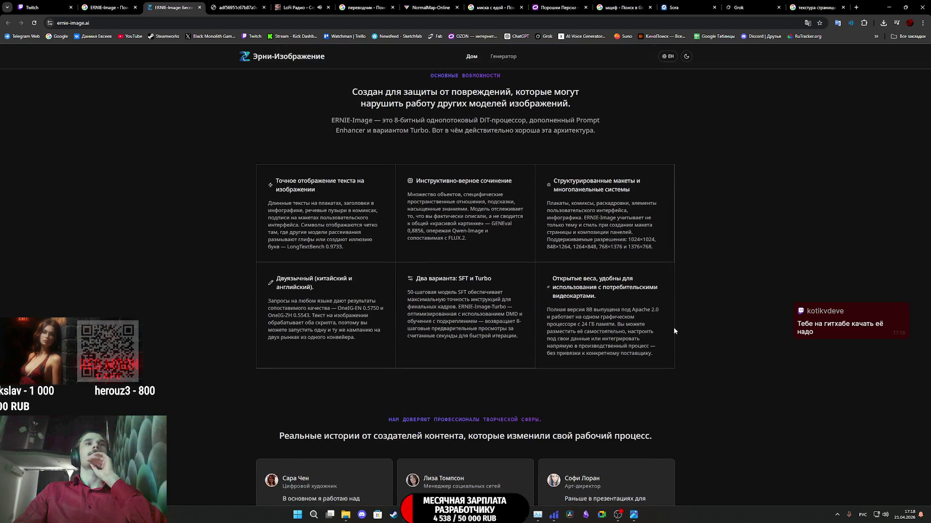
scroll(668, 329, "down", 5)
scroll(669, 310, "up", 5)
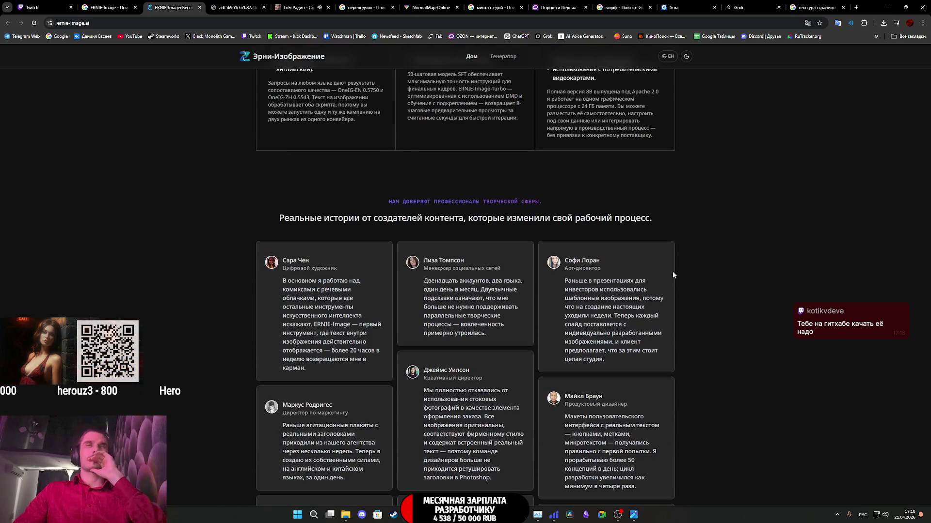
scroll(649, 232, "up", 20)
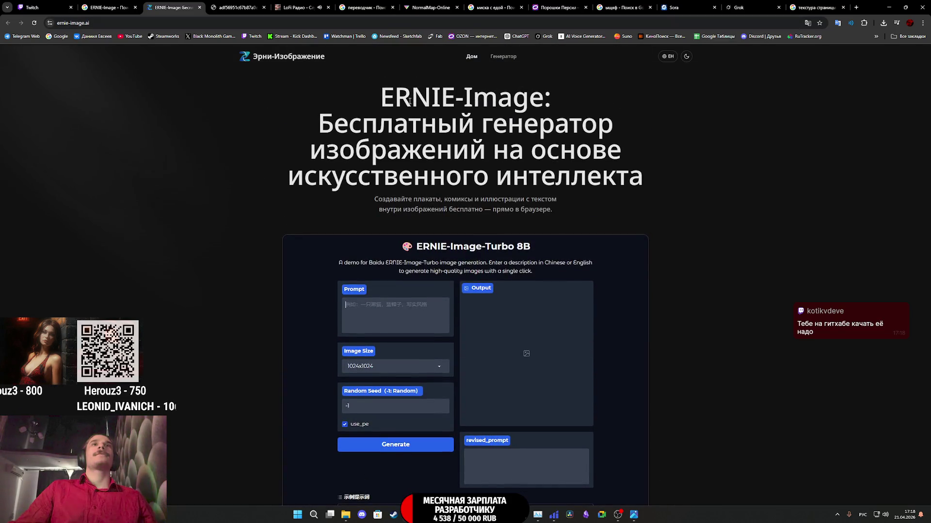
left_click(889, 8)
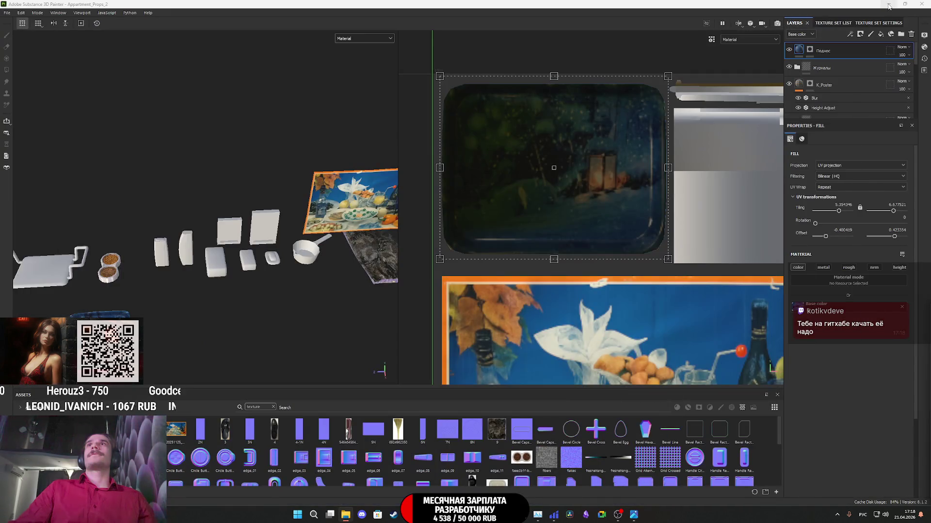
left_click(890, 6)
left_click(889, 6)
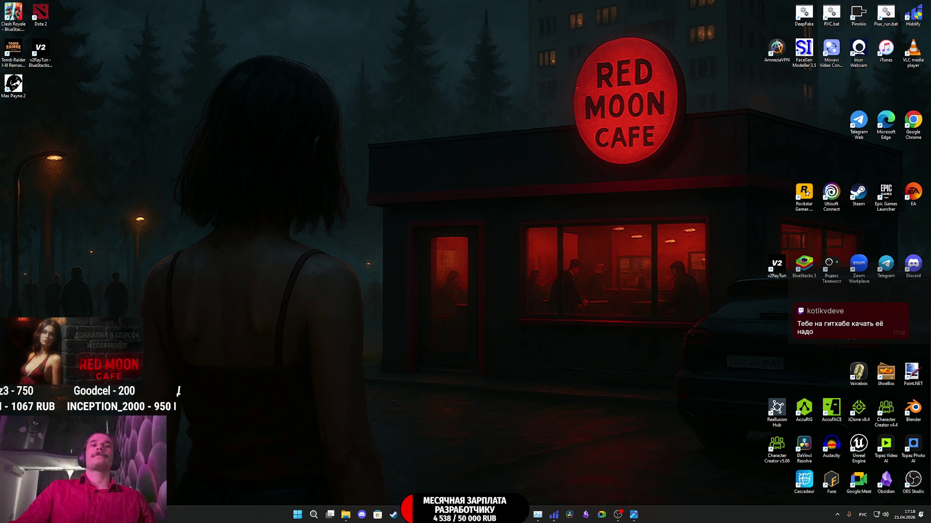
key("alt+Tab")
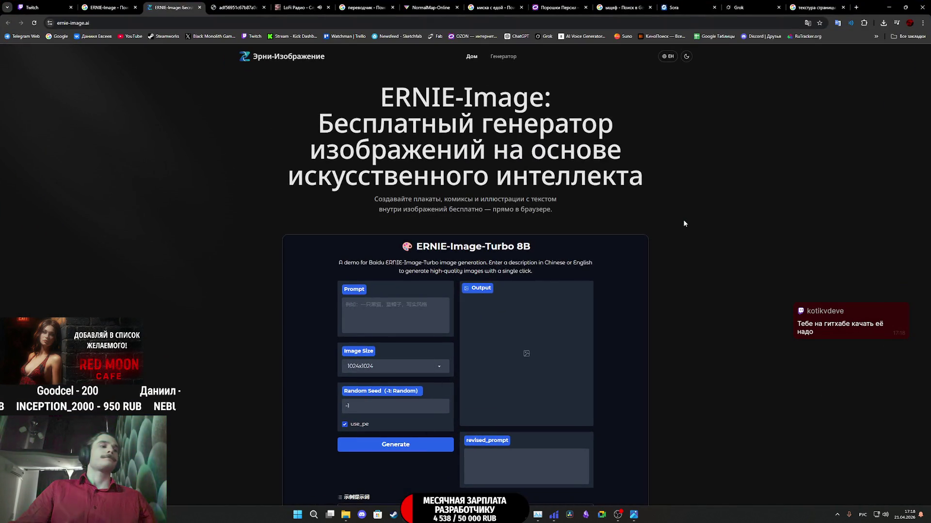
mouse_move(633, 518)
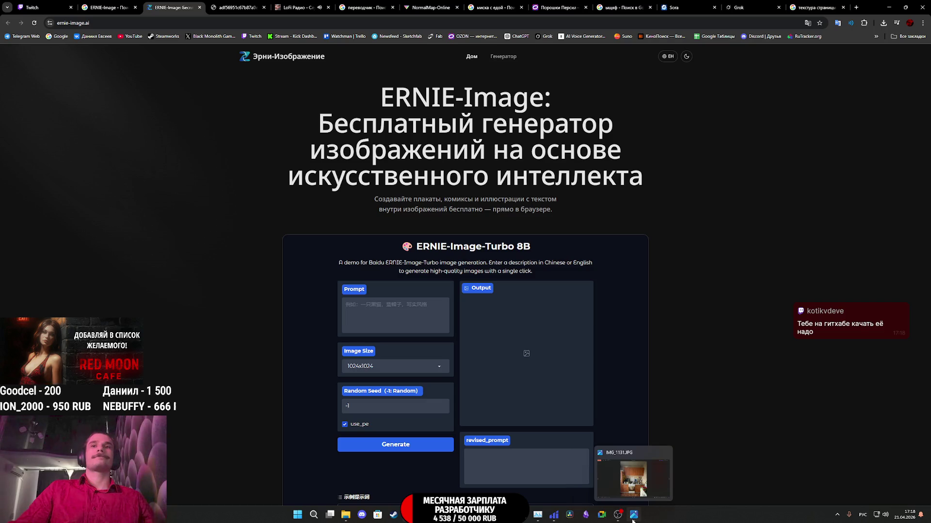
mouse_move(489, 515)
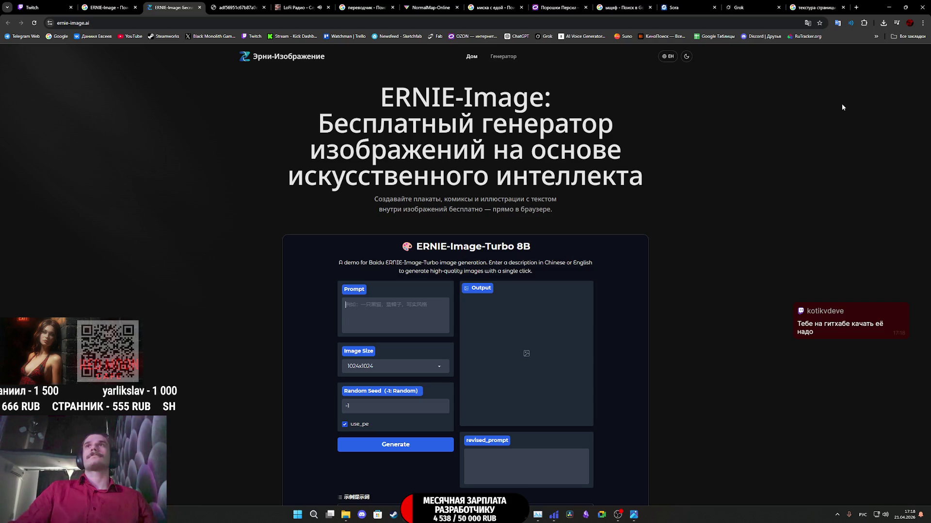
left_click(905, 7)
Step: Launch Pinokio, open Discover, and start an app search for 'er' in English layout
double_click(859, 14)
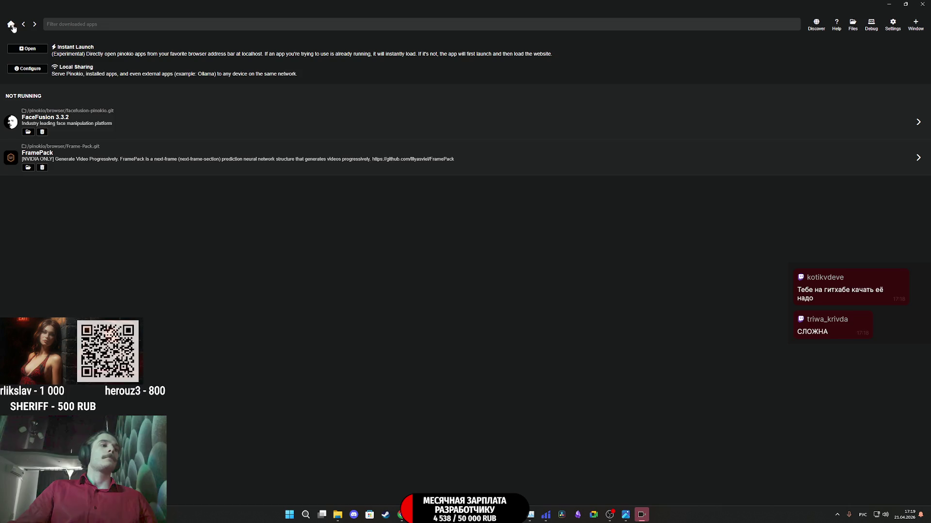
left_click(815, 25)
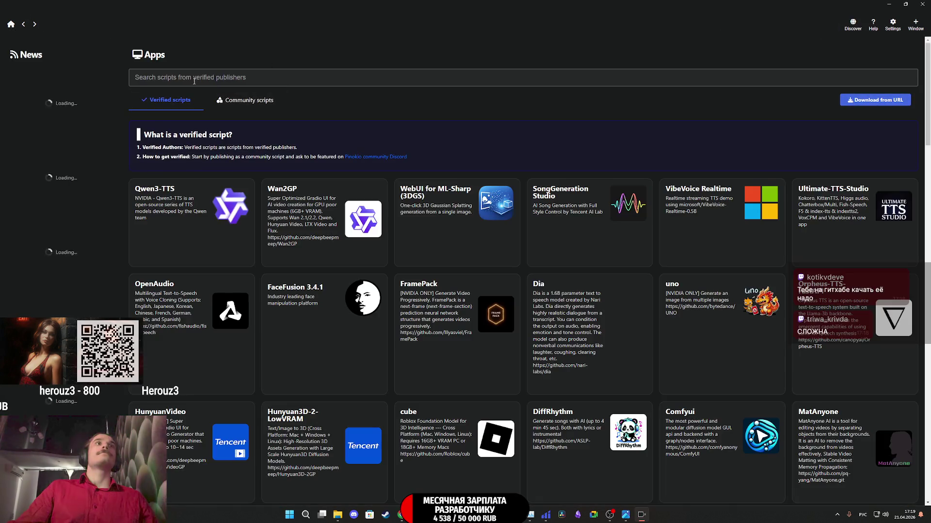
left_click(190, 77)
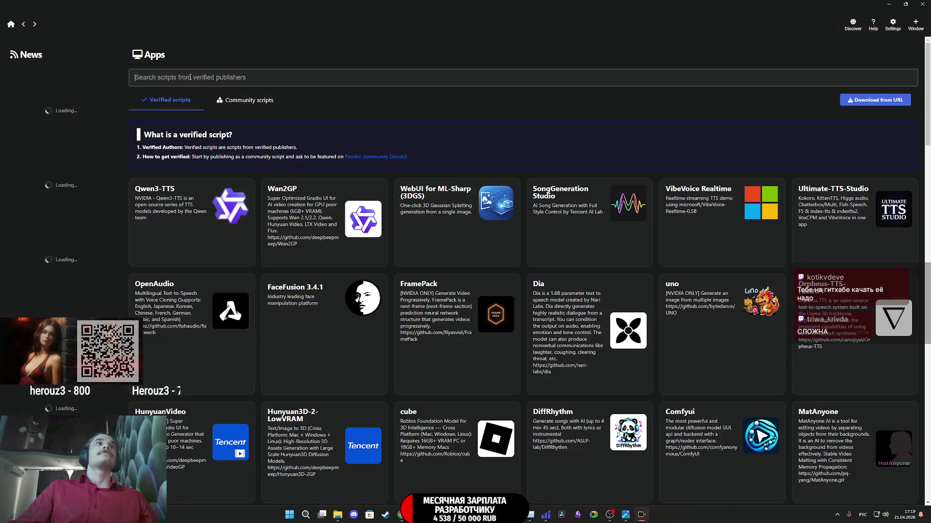
type("y")
key("BackSpace")
key("alt+shift")
type("e")
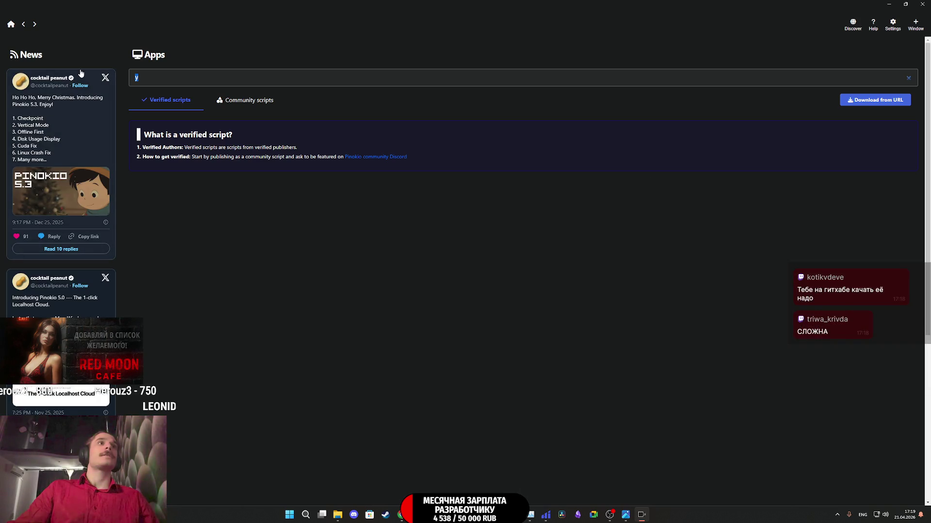
type("r")
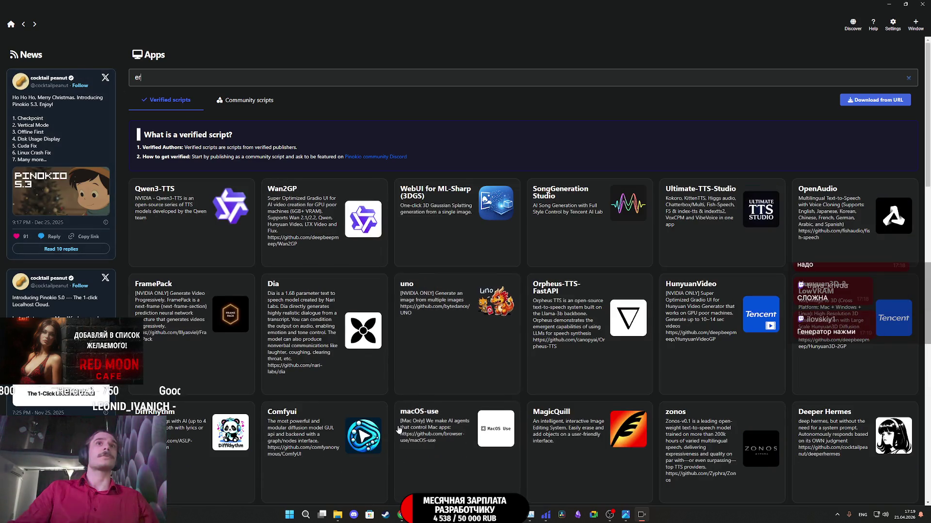
Step: Check the ERNIE-Image page, search Pinokio apps for 'ernie', then clear the search
mouse_move(401, 515)
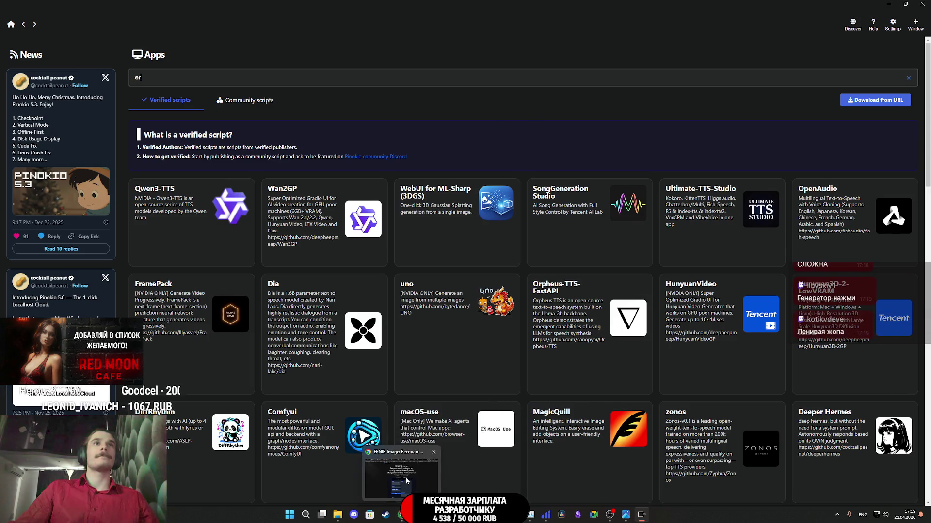
left_click(413, 465)
key("alt+Tab")
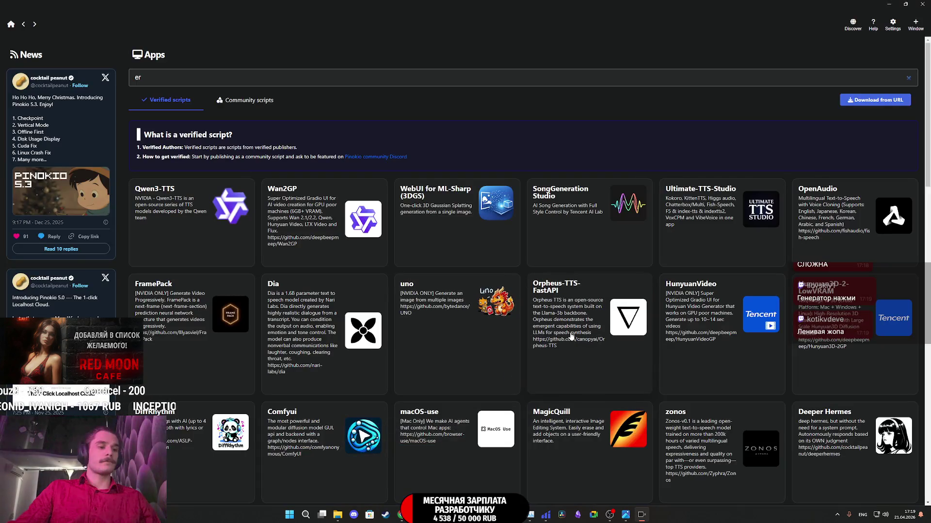
type("nie")
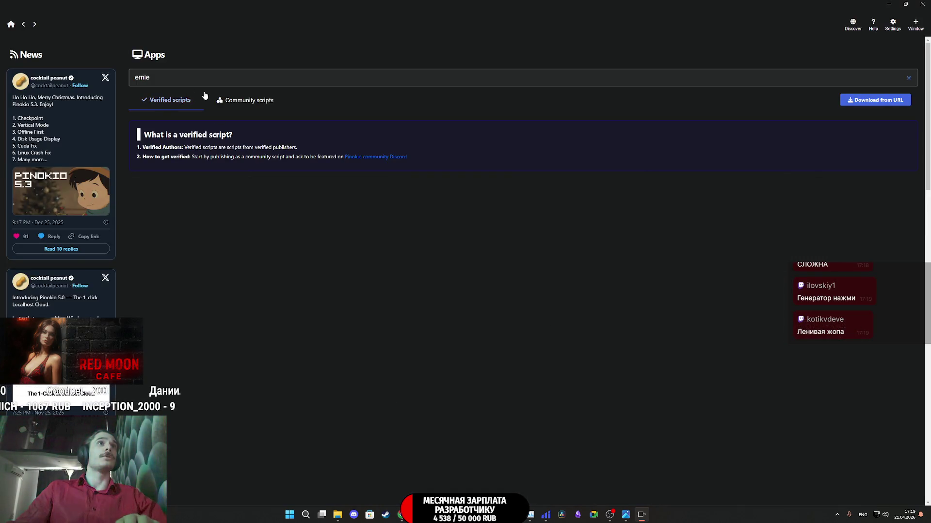
key("BackSpace")
key("BackSpace")
key("BackSpace")
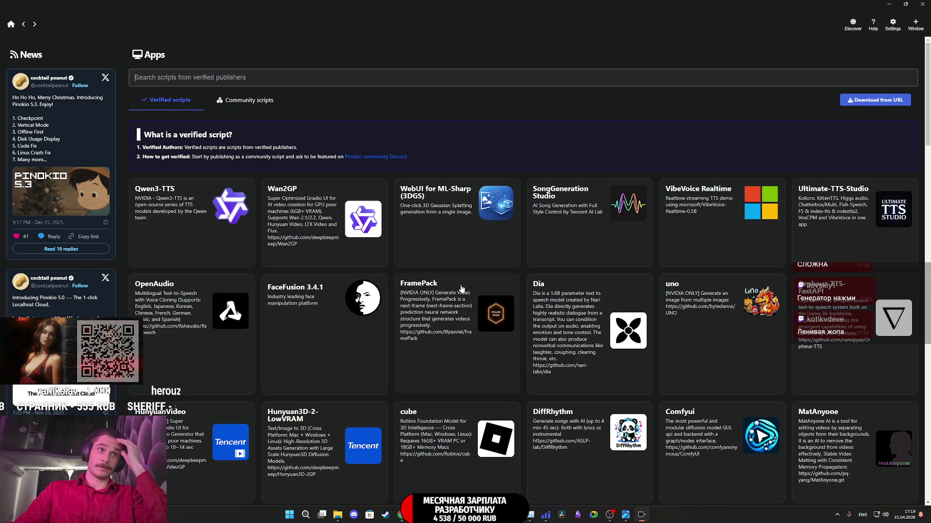
Step: Browse the full app list, check Chrome bookmarks, then search Pinokio apps for 'kimo'
scroll(548, 316, "down", 5)
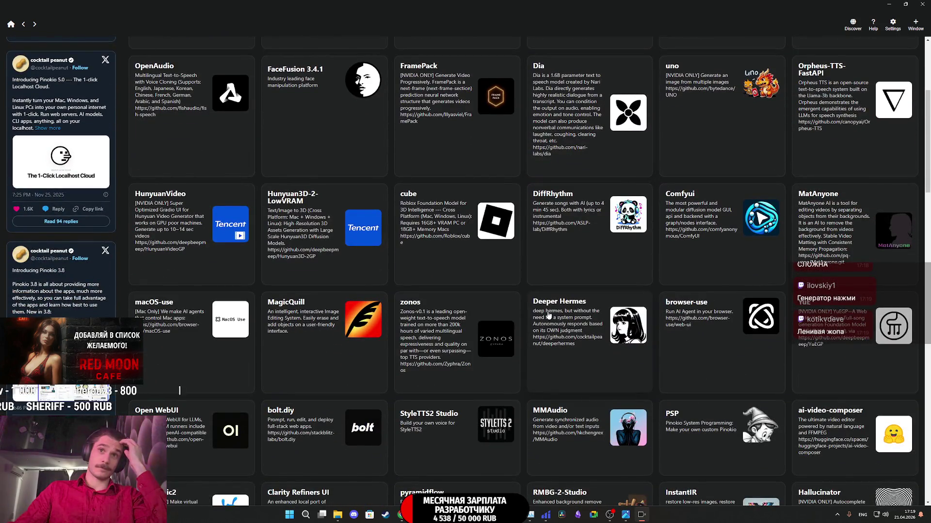
scroll(580, 308, "up", 4)
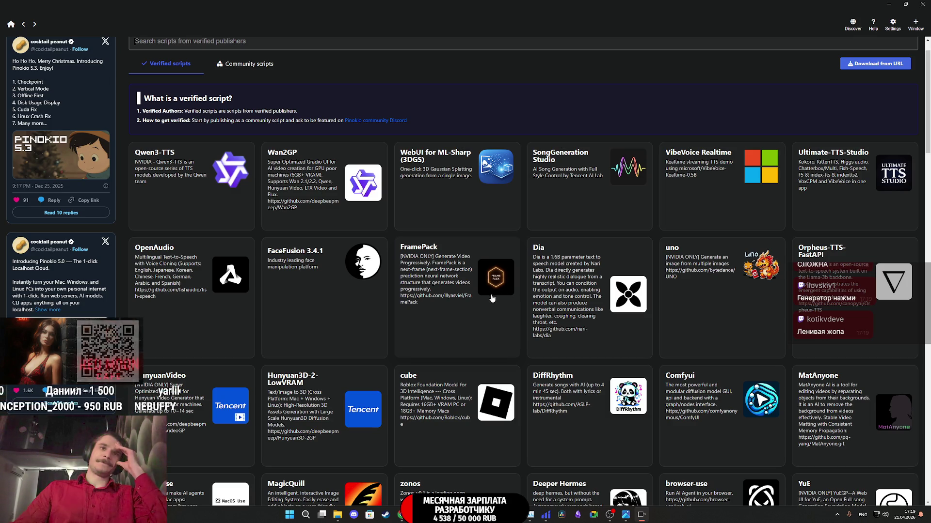
scroll(494, 299, "down", 3)
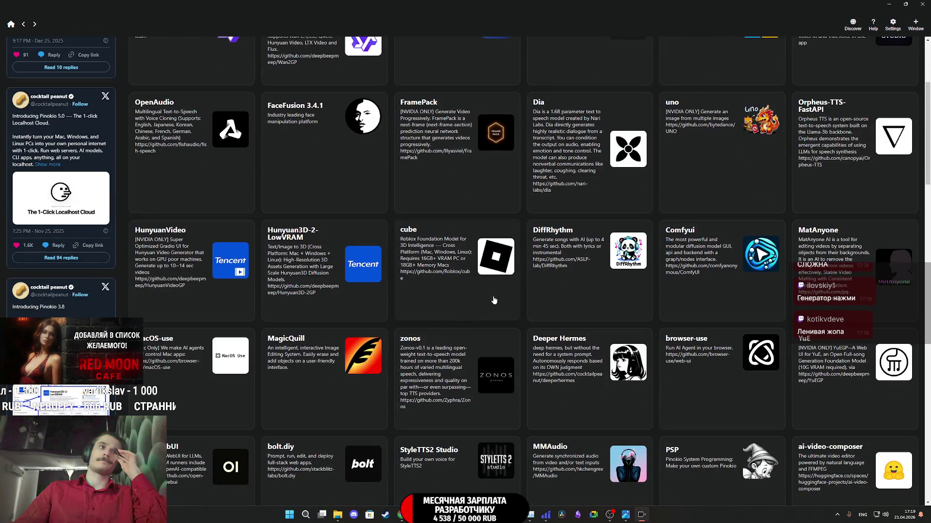
left_click(888, 4)
left_click(911, 37)
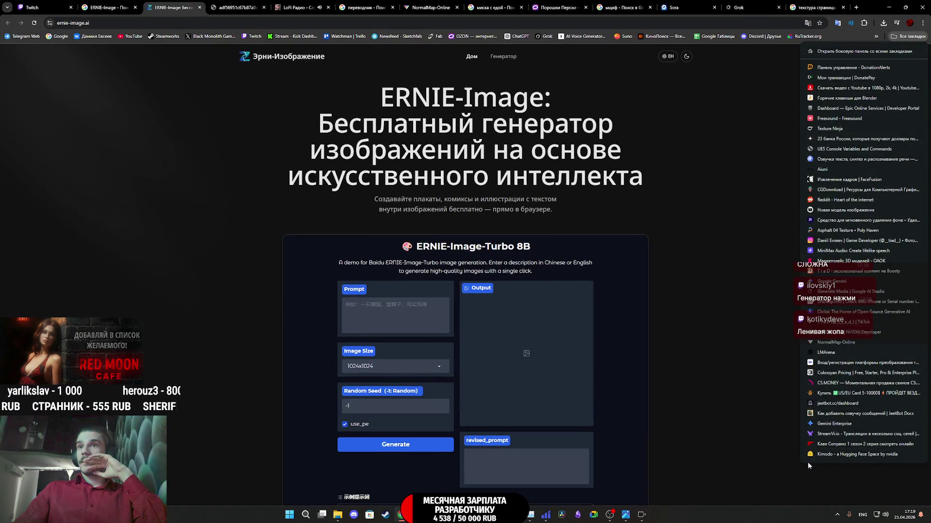
left_click(642, 515)
left_click(178, 78)
type("kimodo")
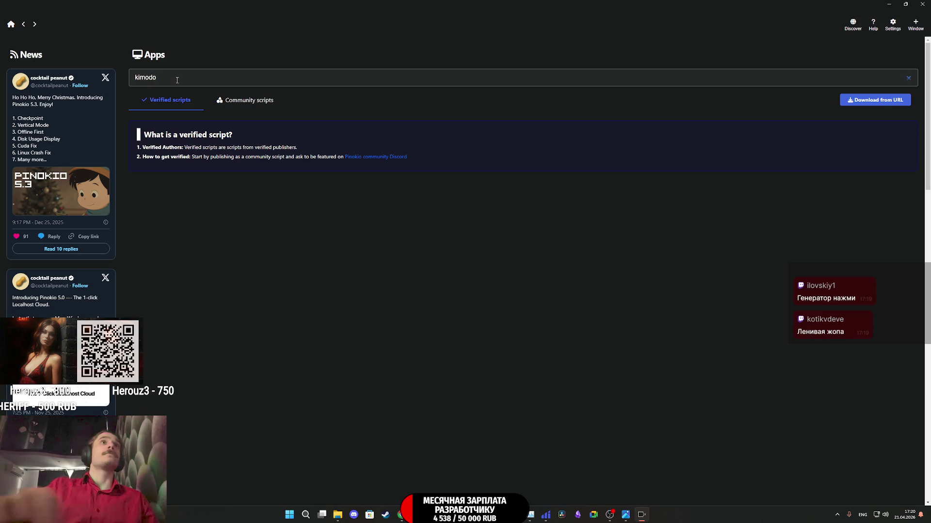
Step: Compare Verified and Community results for kimodo, staying on Community, then choose Download from URL
left_click(253, 101)
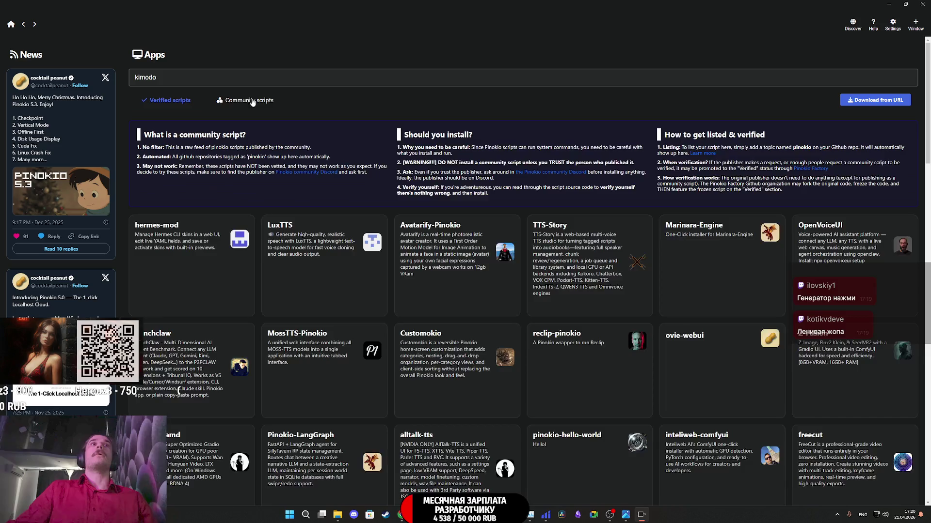
left_click(172, 100)
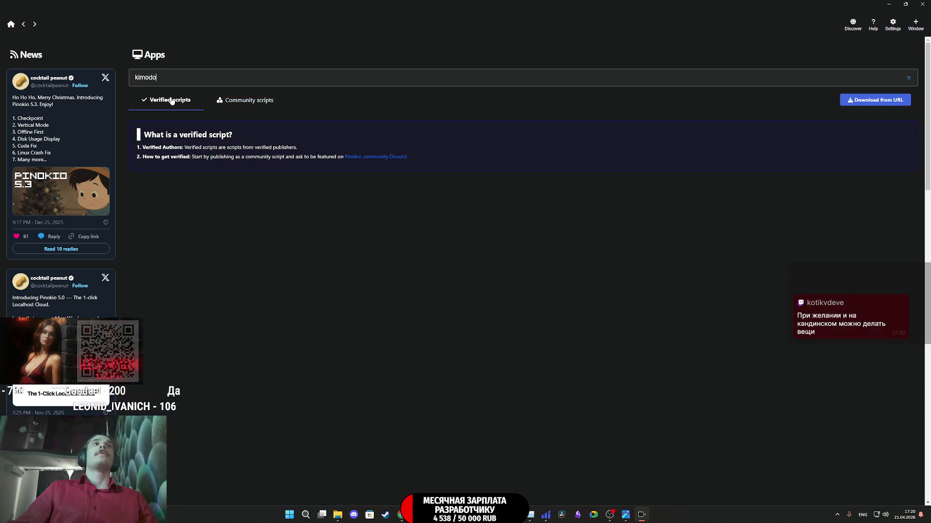
left_click(258, 104)
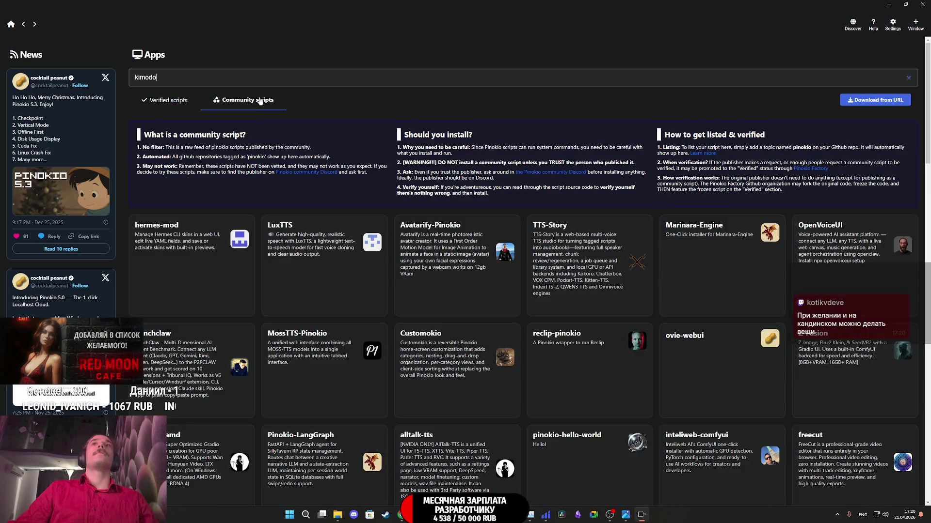
left_click(161, 101)
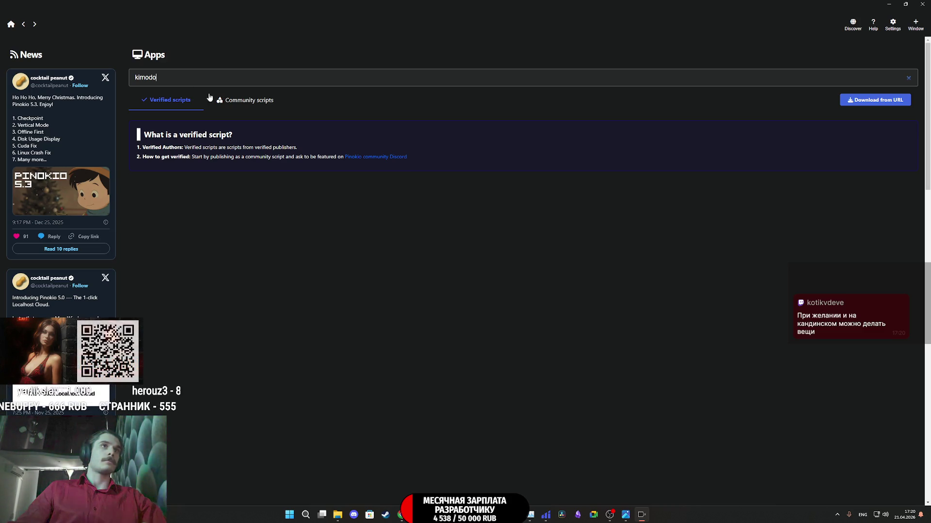
left_click(232, 100)
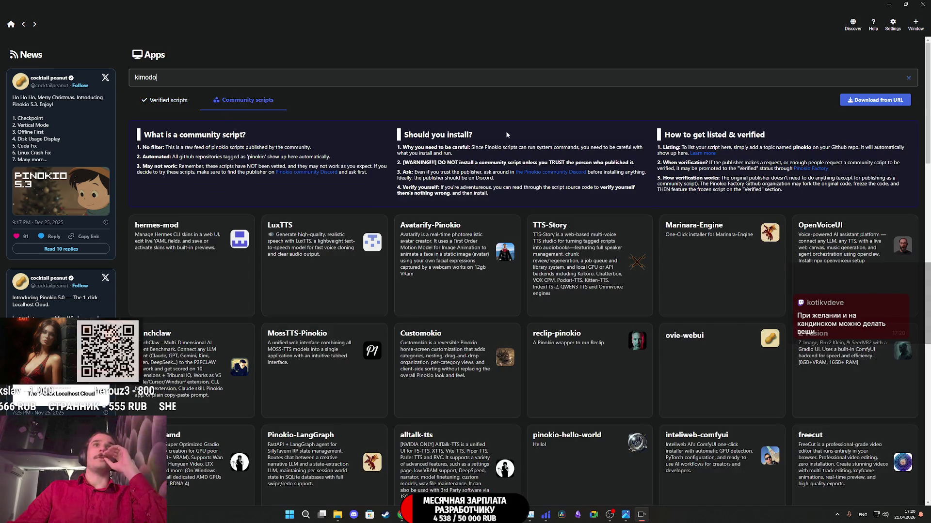
left_click(888, 105)
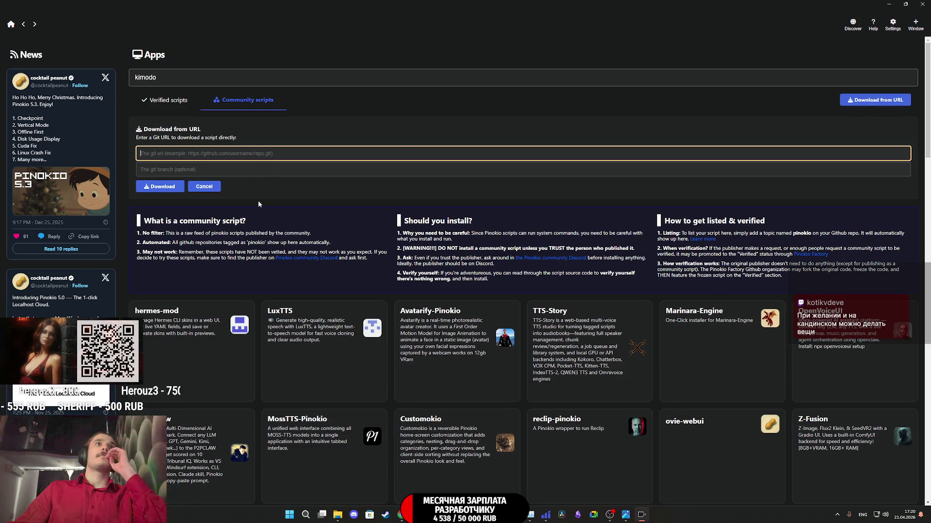
Step: Open the bookmarked Kimodo Space in Chrome and select its page address
mouse_move(405, 517)
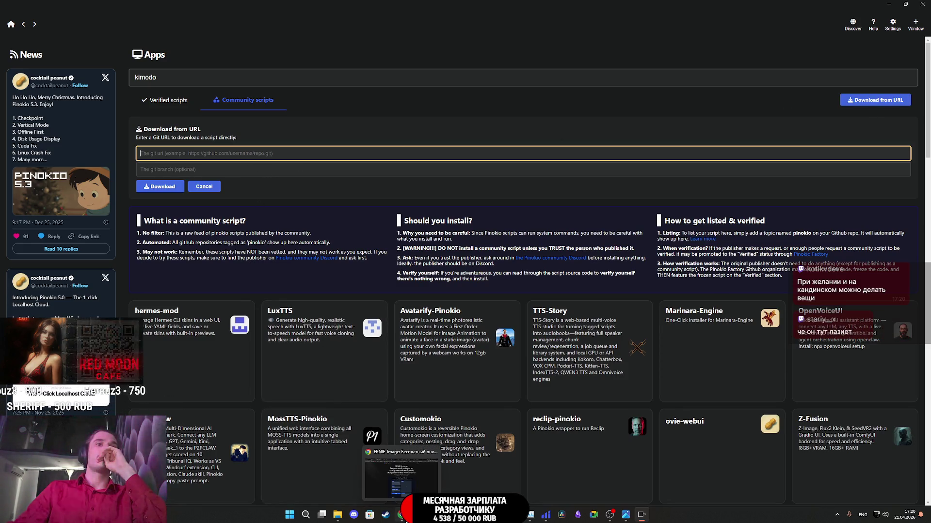
left_click(406, 477)
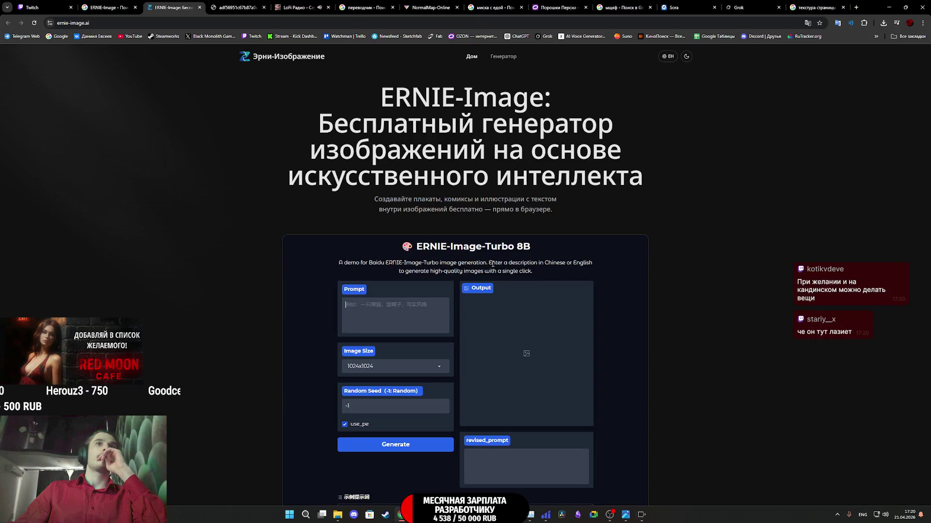
left_click(508, 57)
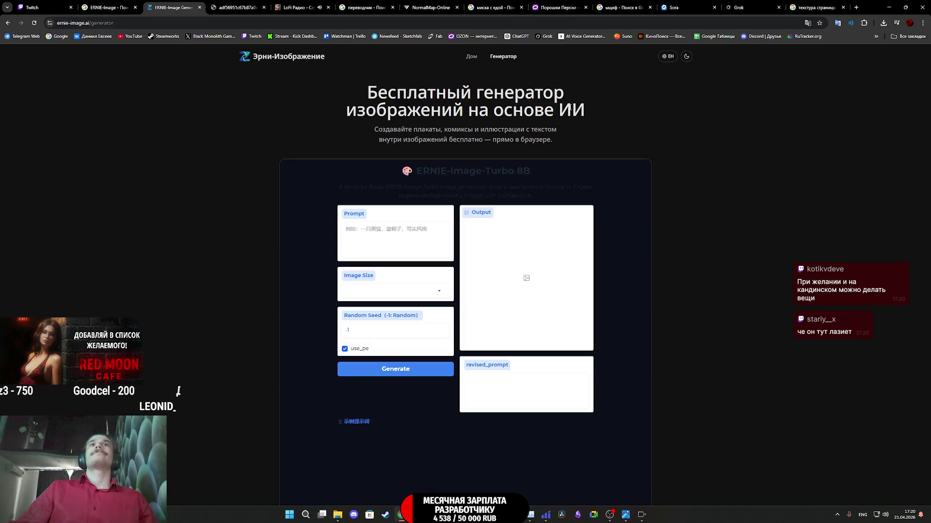
left_click(919, 37)
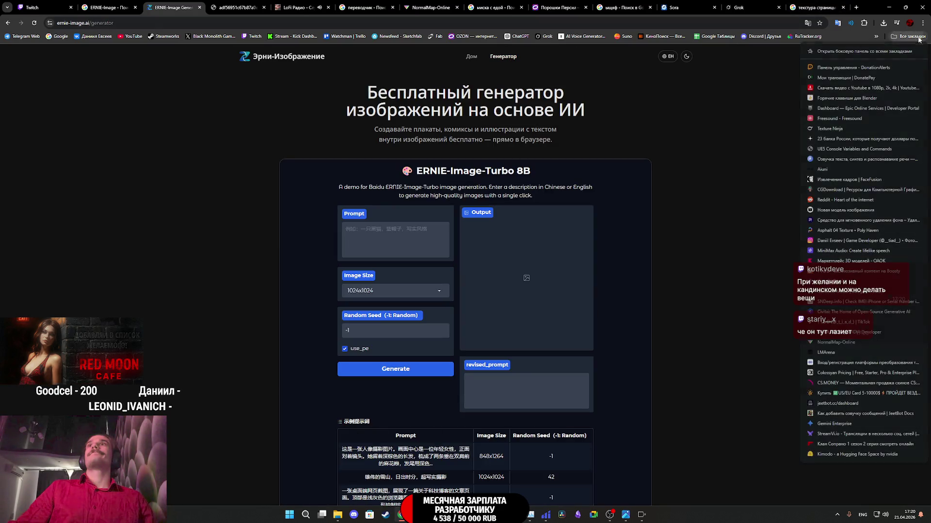
left_click(857, 454)
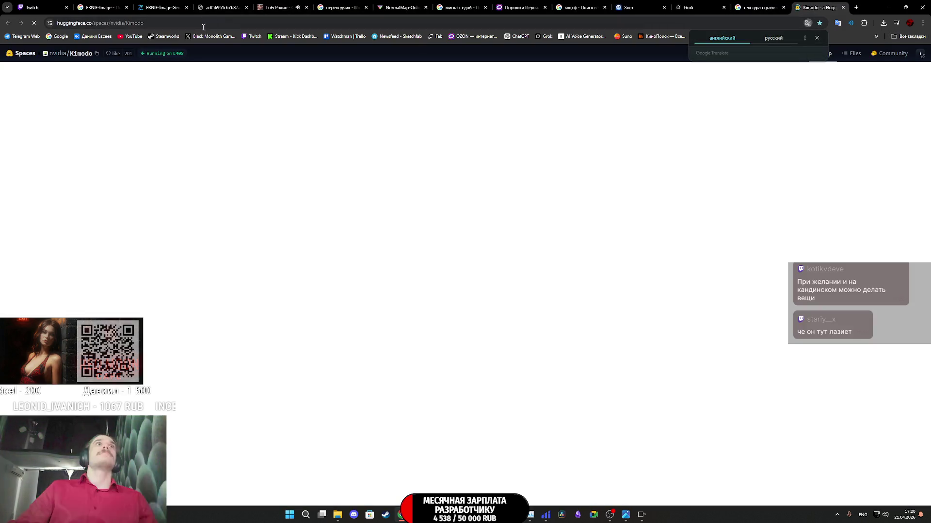
left_click(201, 24)
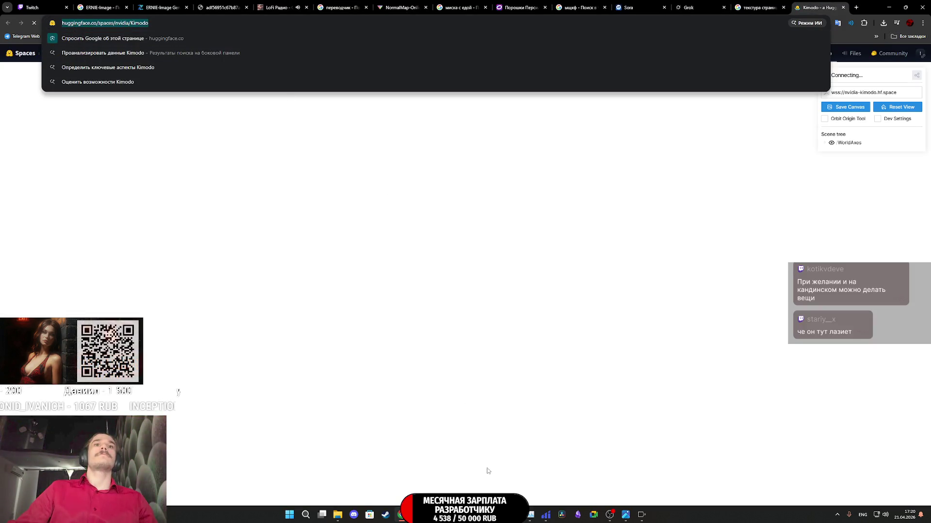
Step: Paste the Kimodo Space URL as Pinokio's git URL and start the download
left_click(641, 515)
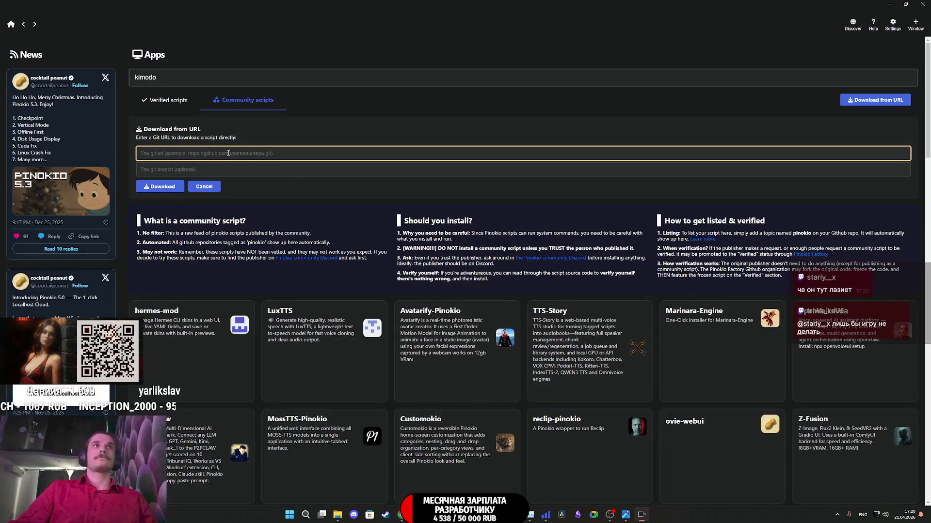
type("https://huggingface.co/spaces/nvidia/Kimodo")
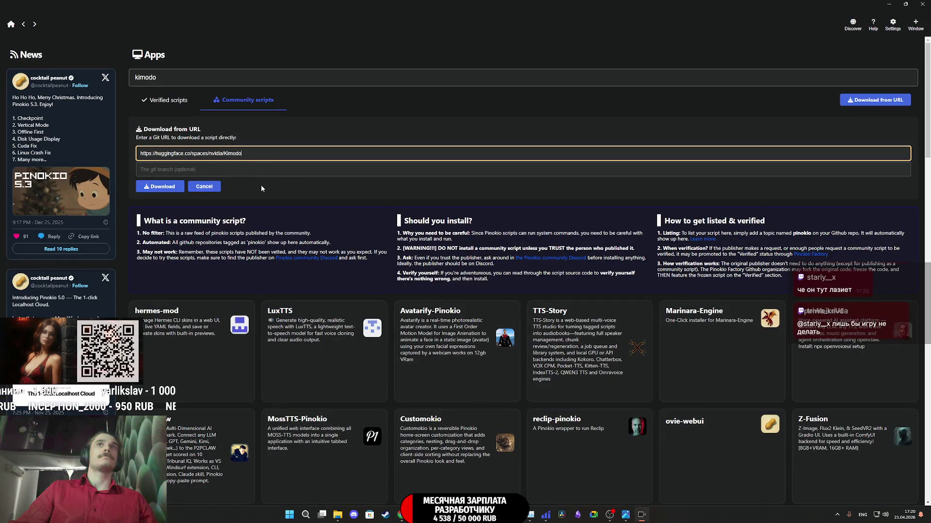
left_click(180, 168)
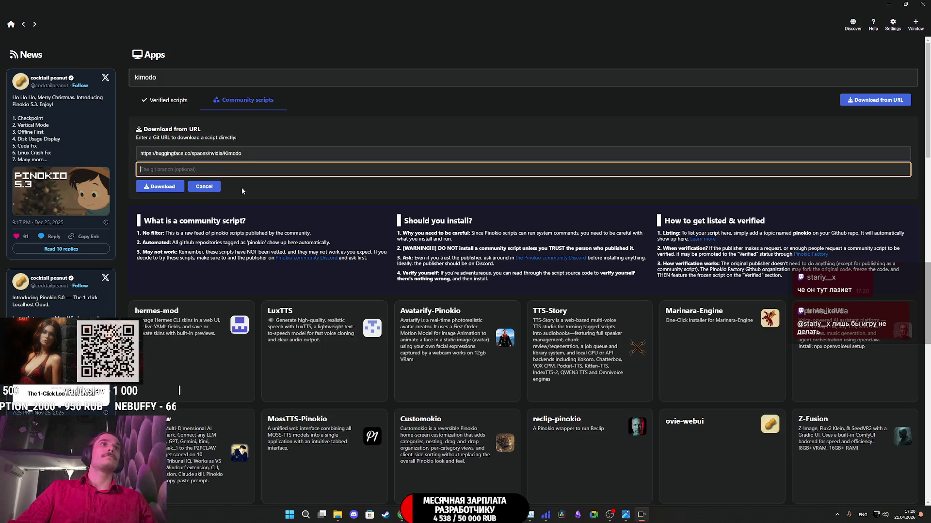
left_click(169, 189)
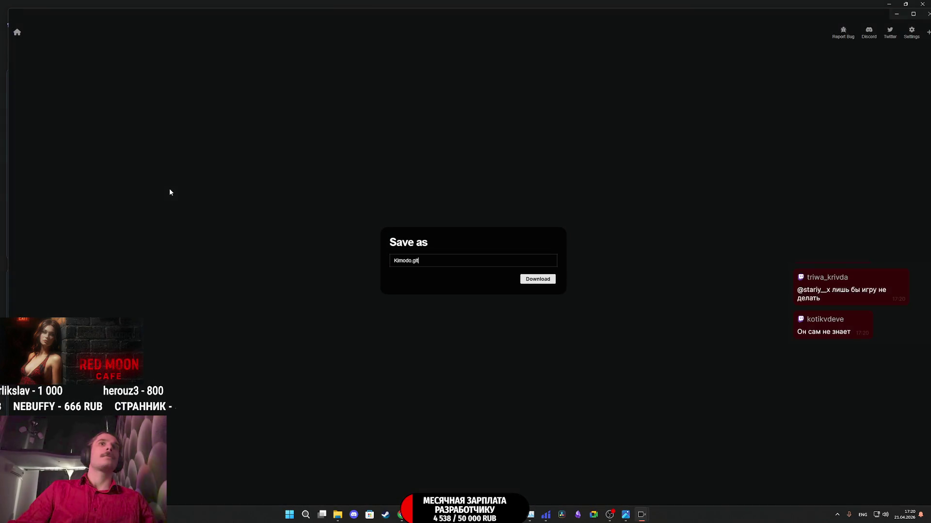
Step: Save the script as Kimodo.git, review its Dockerfile, README.md and start.sh, then close the window
left_click(537, 278)
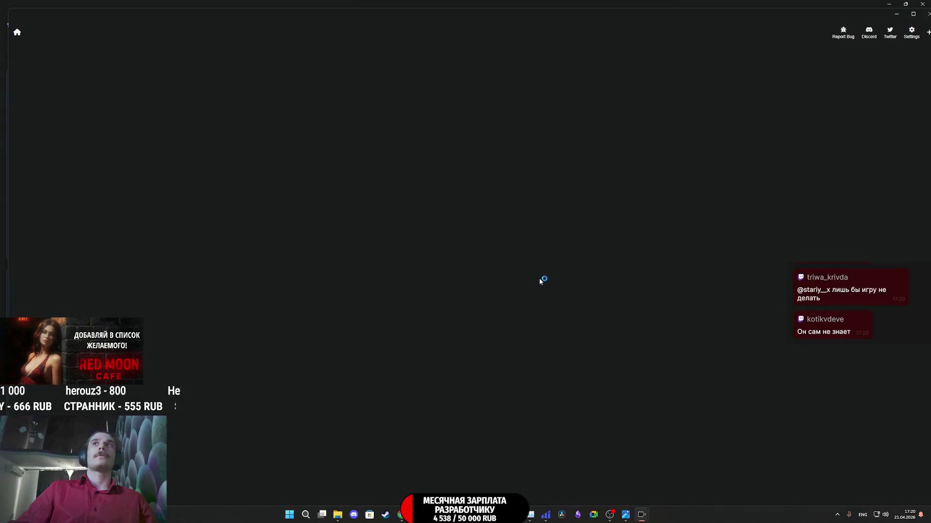
left_click_drag(684, 18, 647, 21)
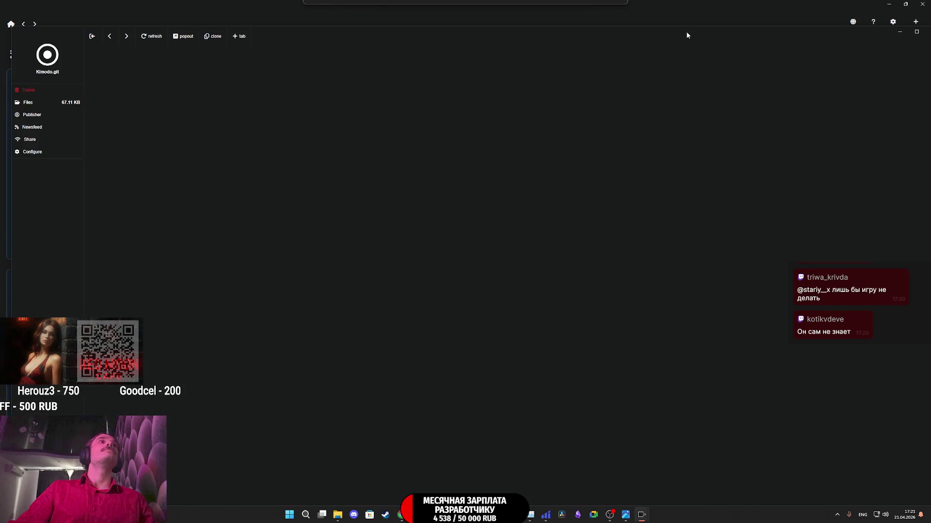
left_click(38, 106)
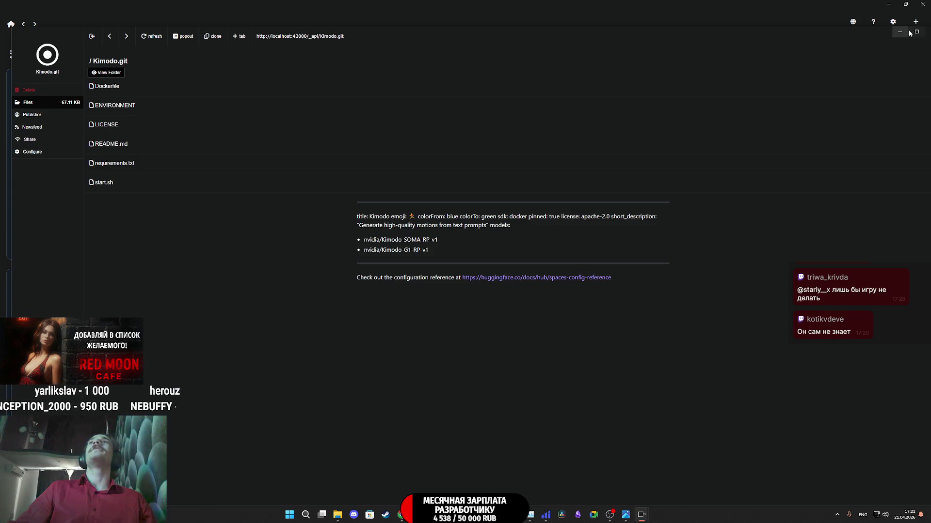
mouse_move(858, 41)
left_mouse_down()
mouse_move(830, 31)
mouse_move(755, 46)
mouse_move(813, 44)
mouse_move(869, 60)
mouse_move(831, 55)
mouse_move(755, 72)
left_mouse_up()
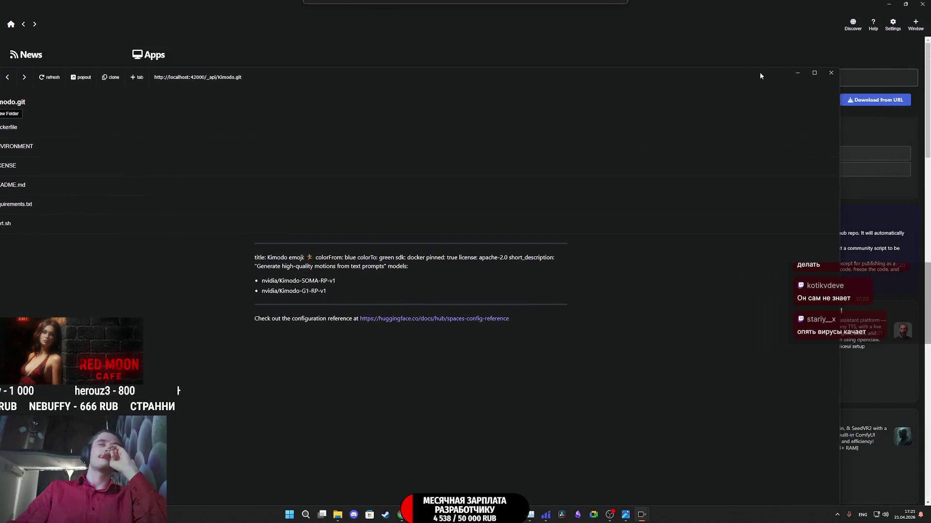
left_click(828, 73)
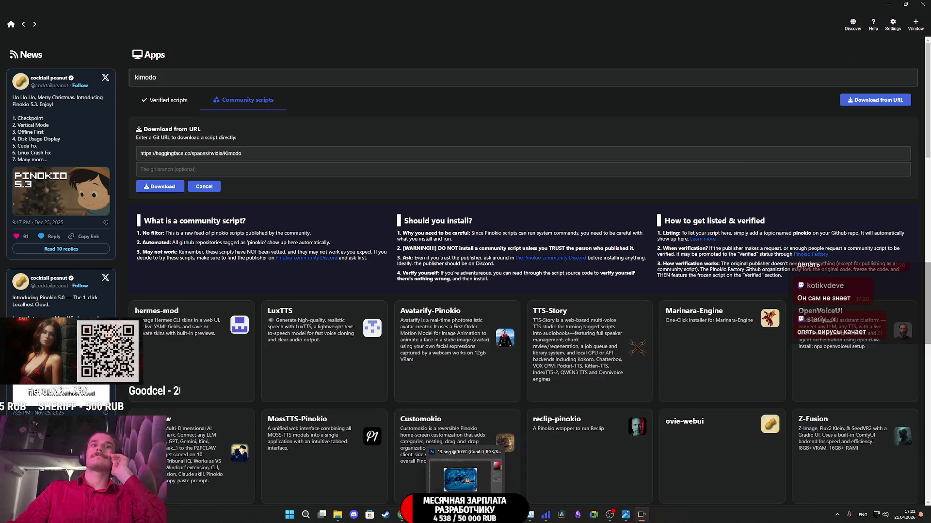
left_click(400, 515)
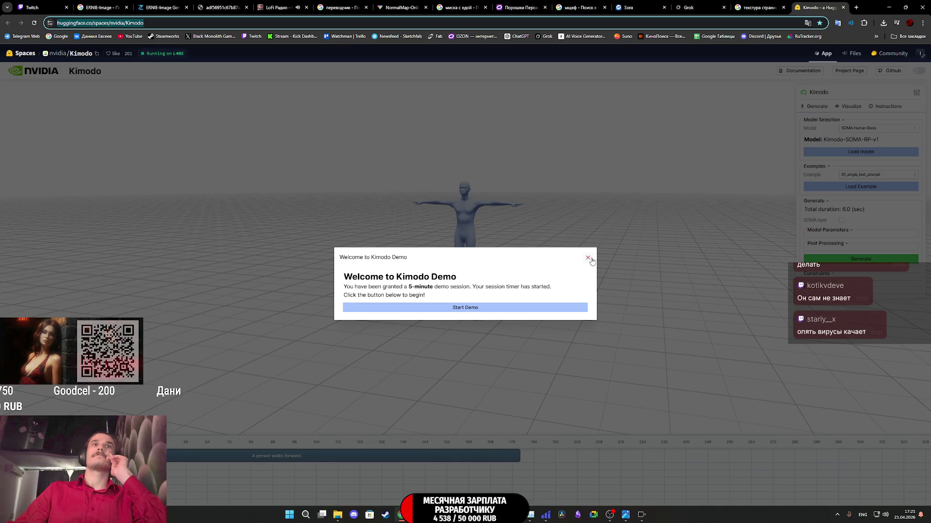
Step: Dismiss the Welcome to Kimodo Demo notice and close the Kimodo Space tab
left_click(588, 259)
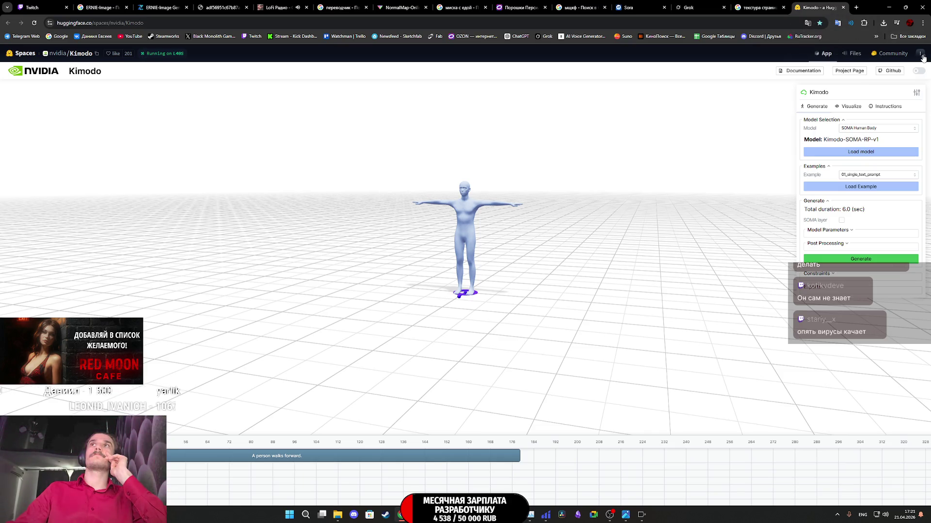
middle_click(819, 11)
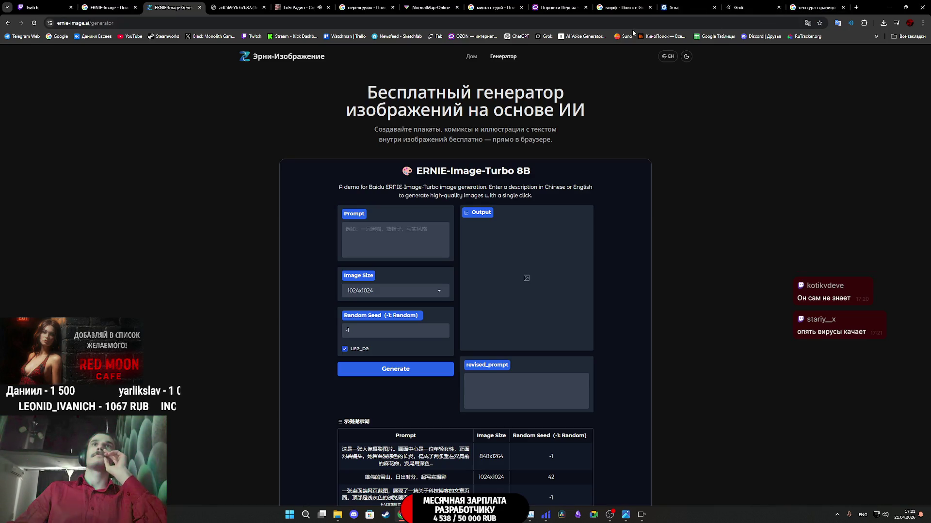
Step: Bookmark the ERNIE-Image generator, then close its tab and the magazine cover image tab
left_click(819, 25)
left_click(775, 97)
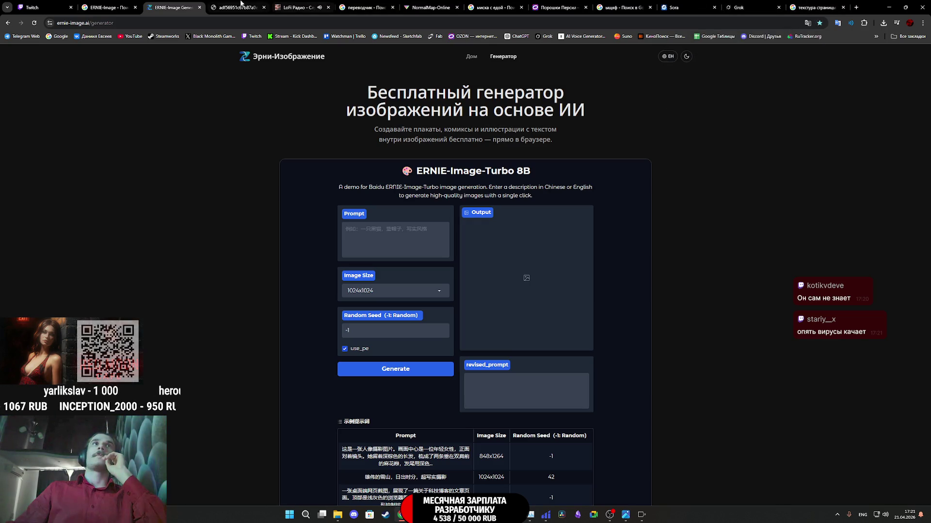
middle_click(163, 3)
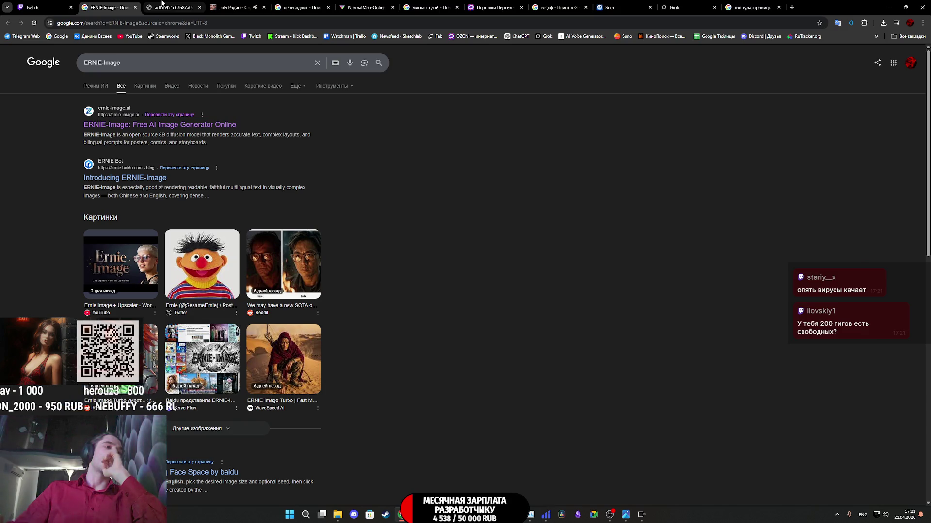
left_click(163, 5)
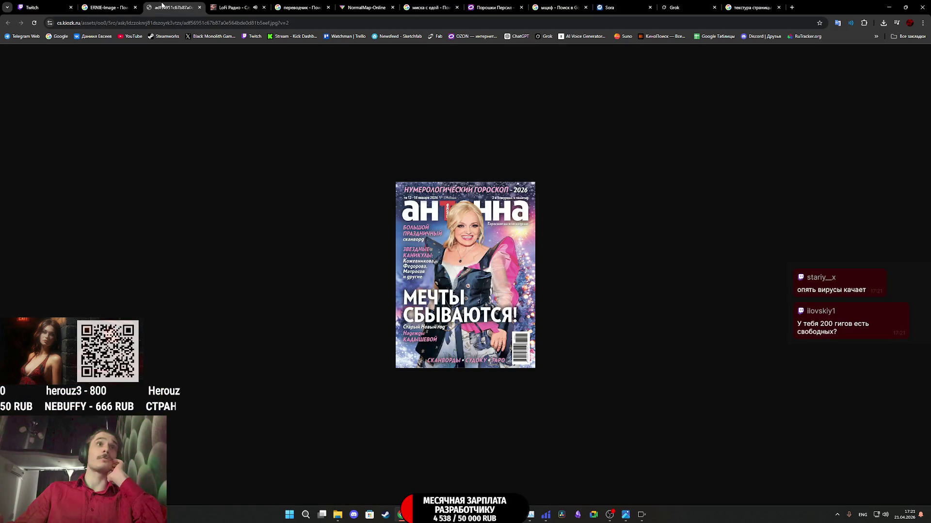
middle_click(167, 3)
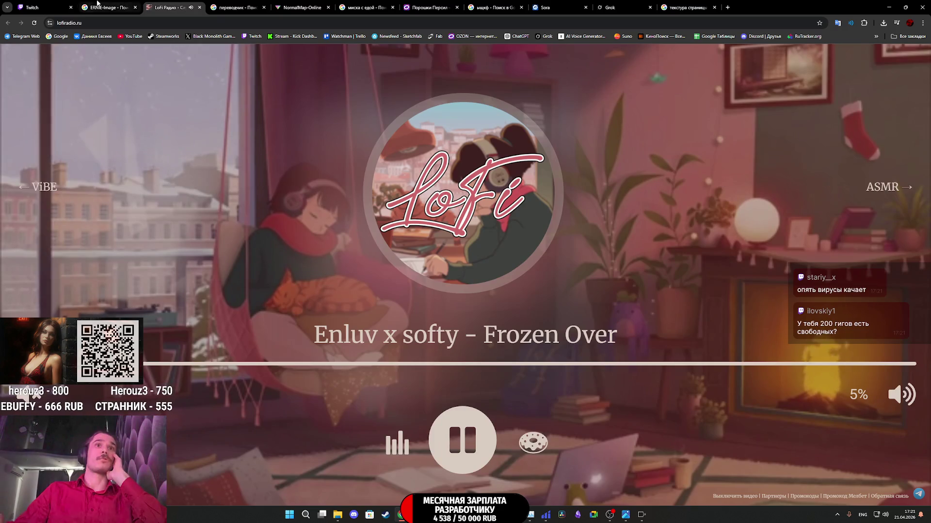
Step: Close the bowl-of-food, stray Google search and page-texture tabs, ending on Twitch
left_click(89, 3)
left_click(301, 6)
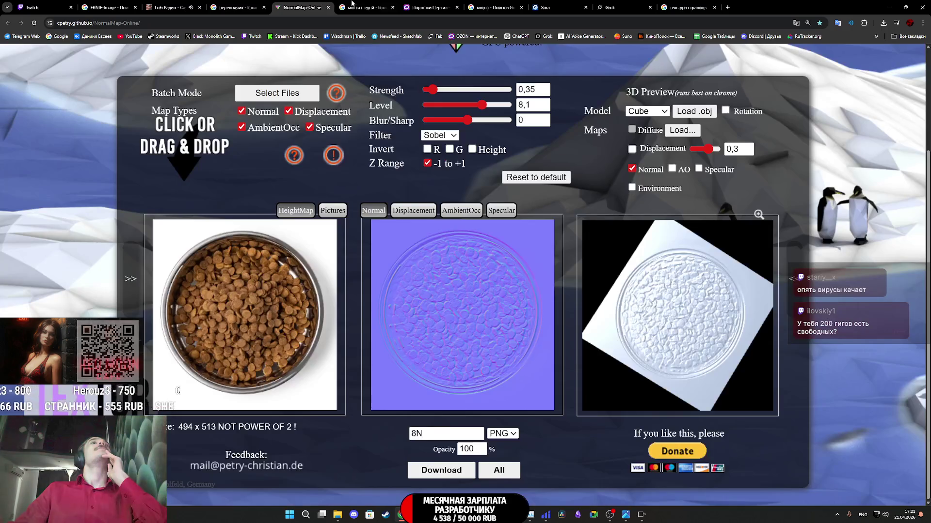
left_click(387, 5)
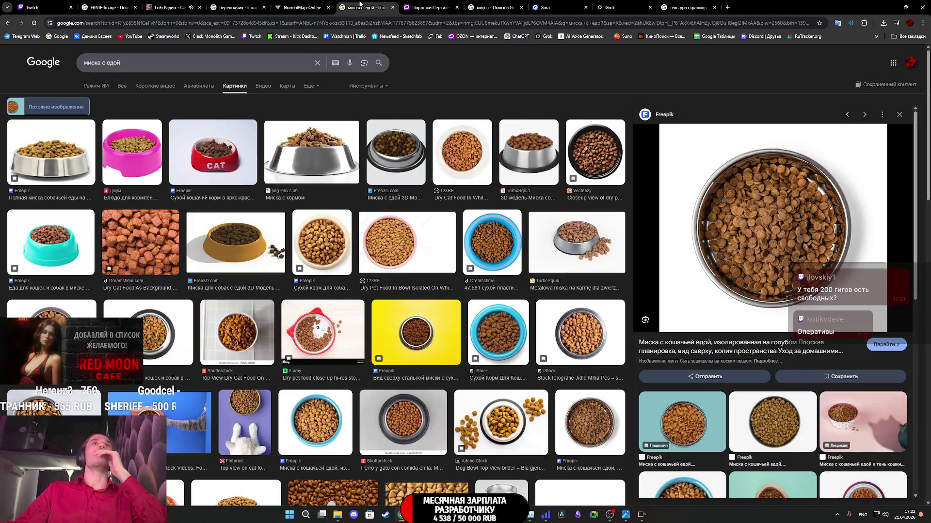
middle_click(366, 5)
left_click(435, 8)
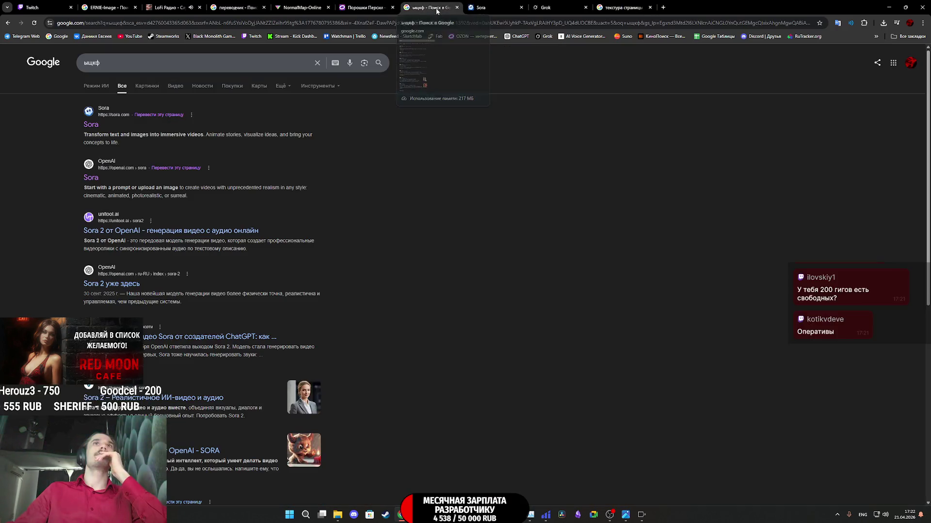
middle_click(436, 10)
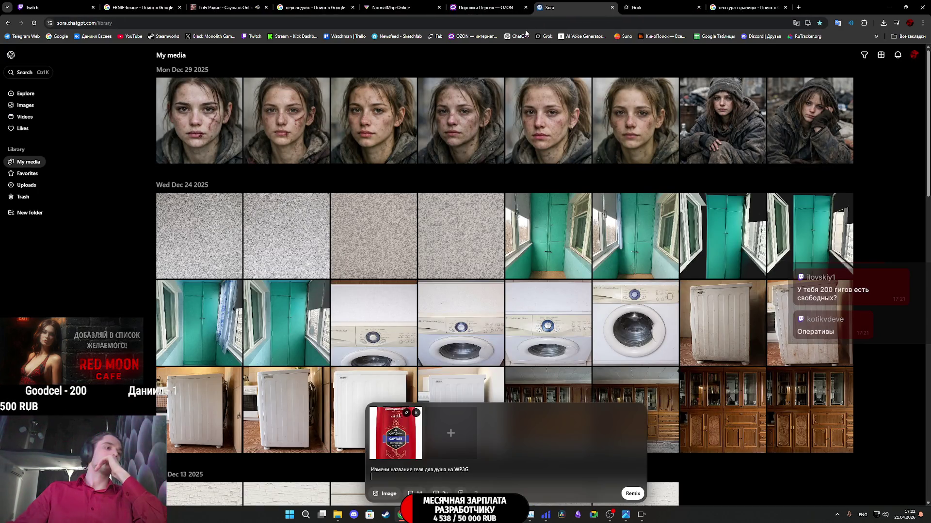
left_click(649, 7)
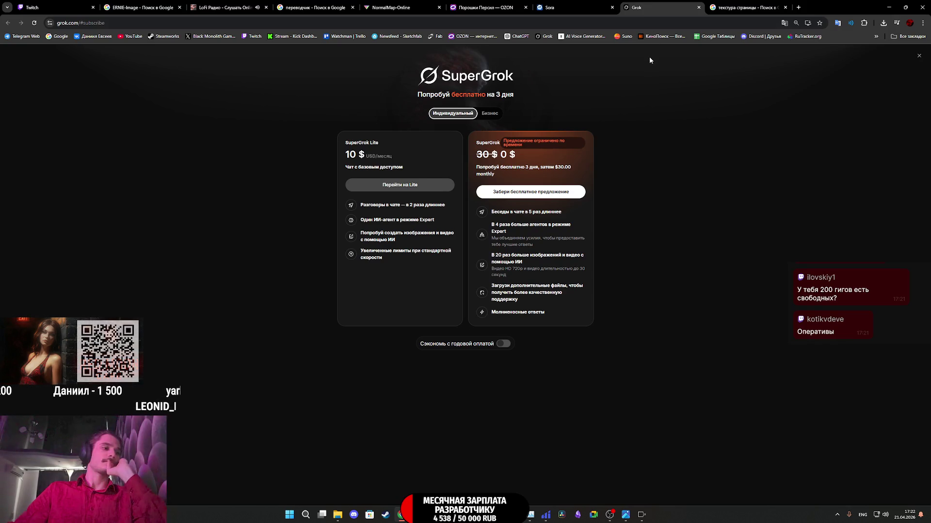
left_click(750, 3)
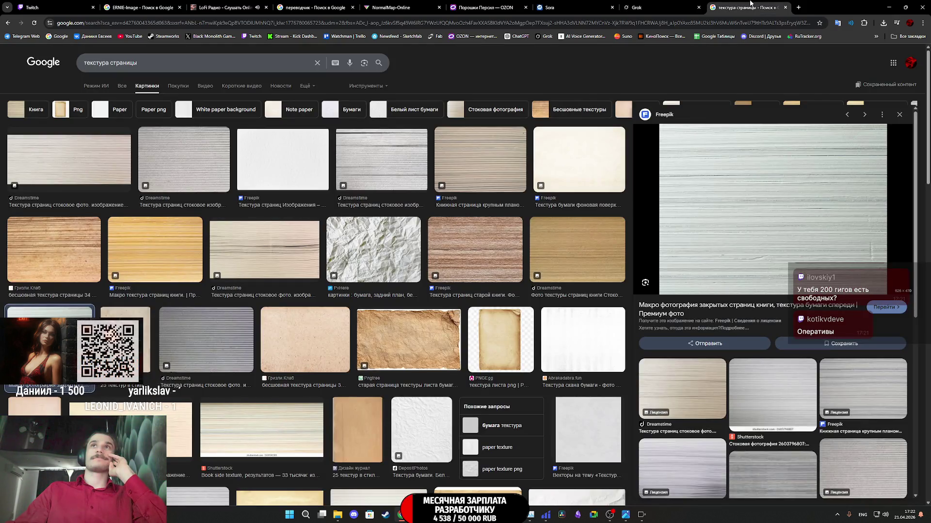
middle_click(750, 4)
left_click(53, 8)
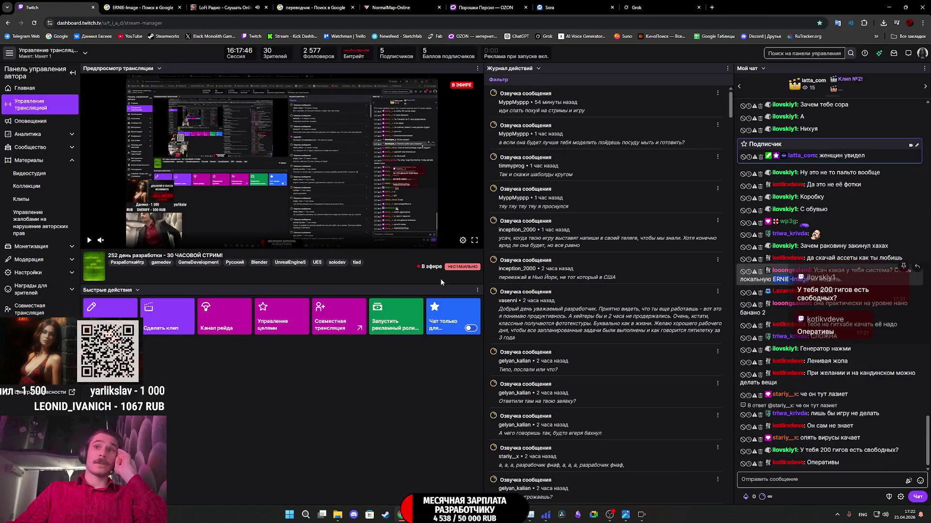